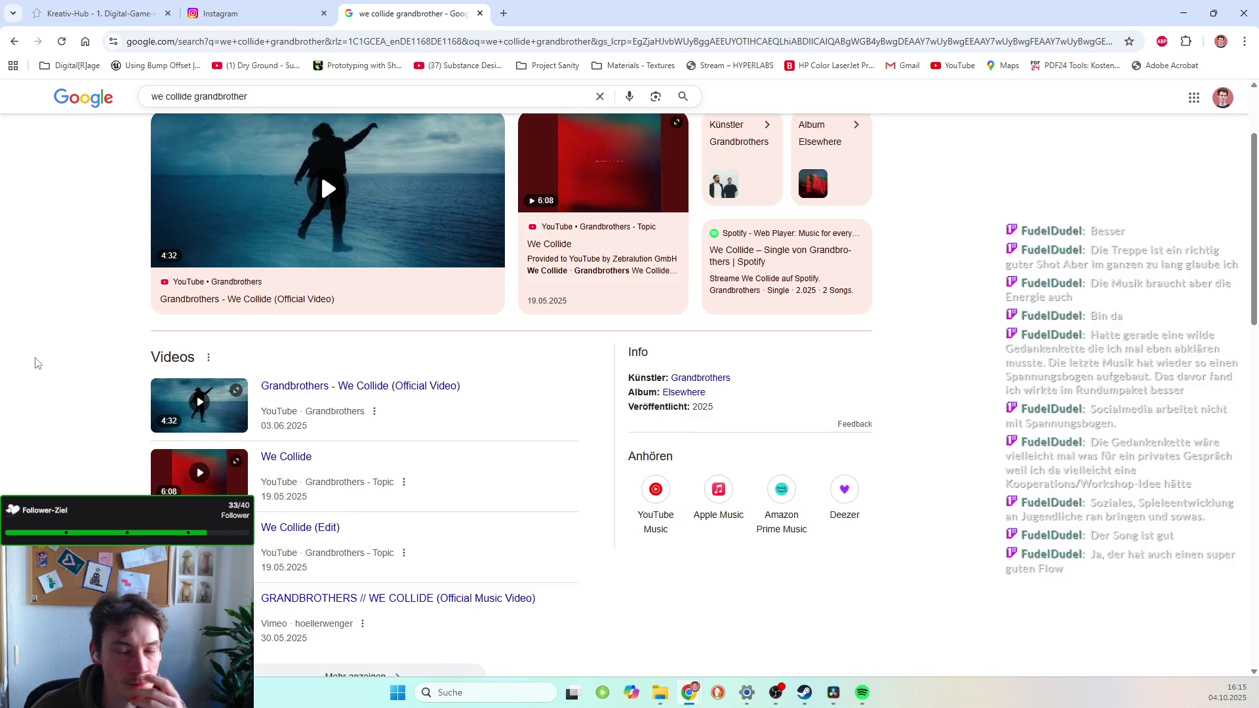
Bring the reel's edit timeline back up in Resolve and start playback.
scroll(386, 230, "up", 2)
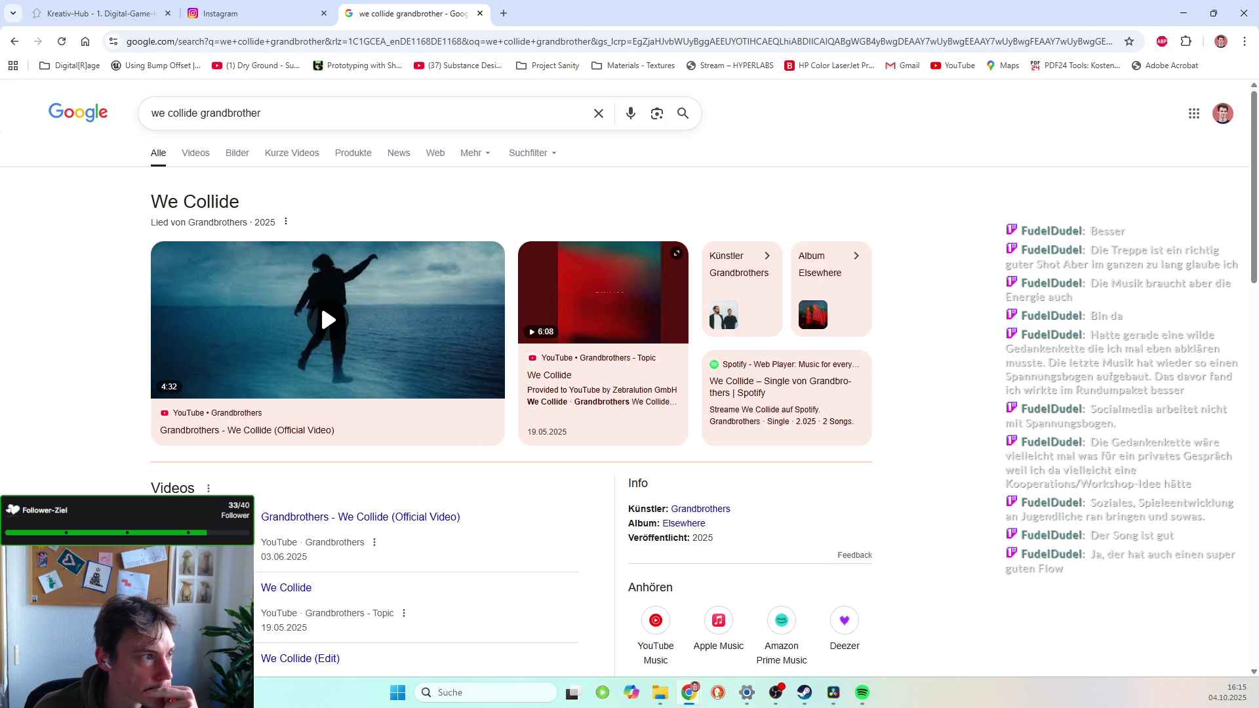
key("alt+Tab")
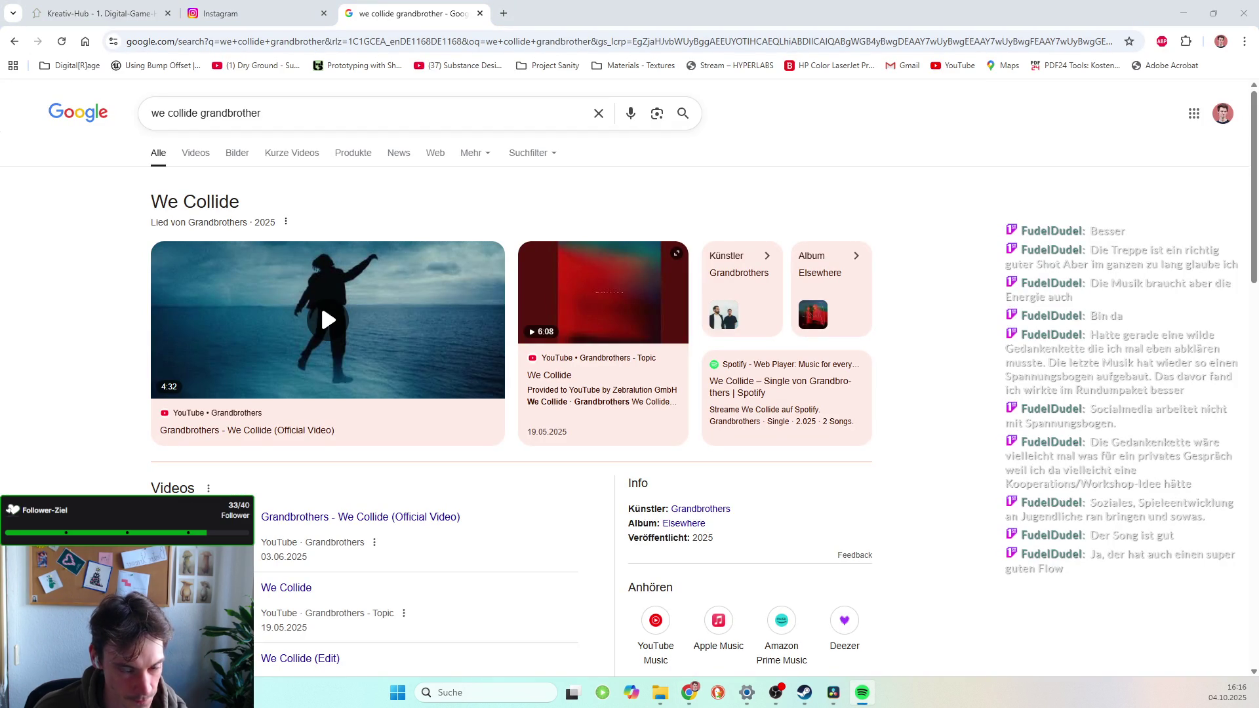
scroll(367, 444, "down", 1)
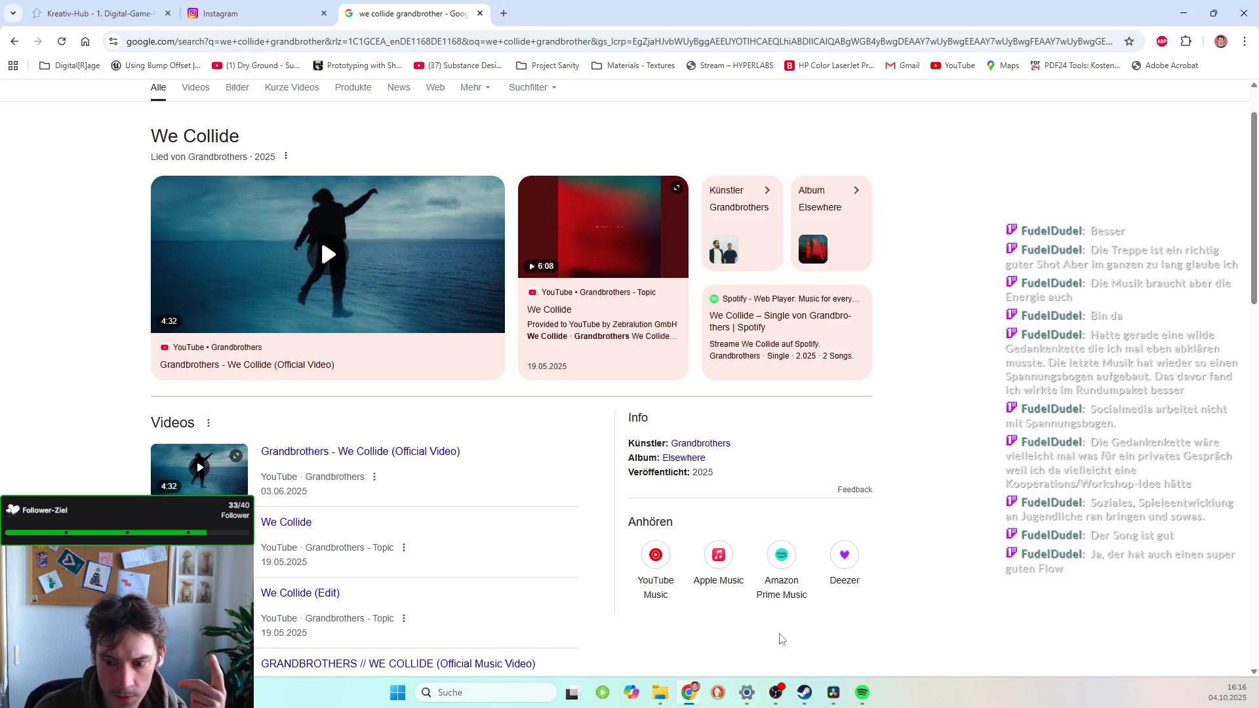
left_click(833, 692)
left_click(646, 397)
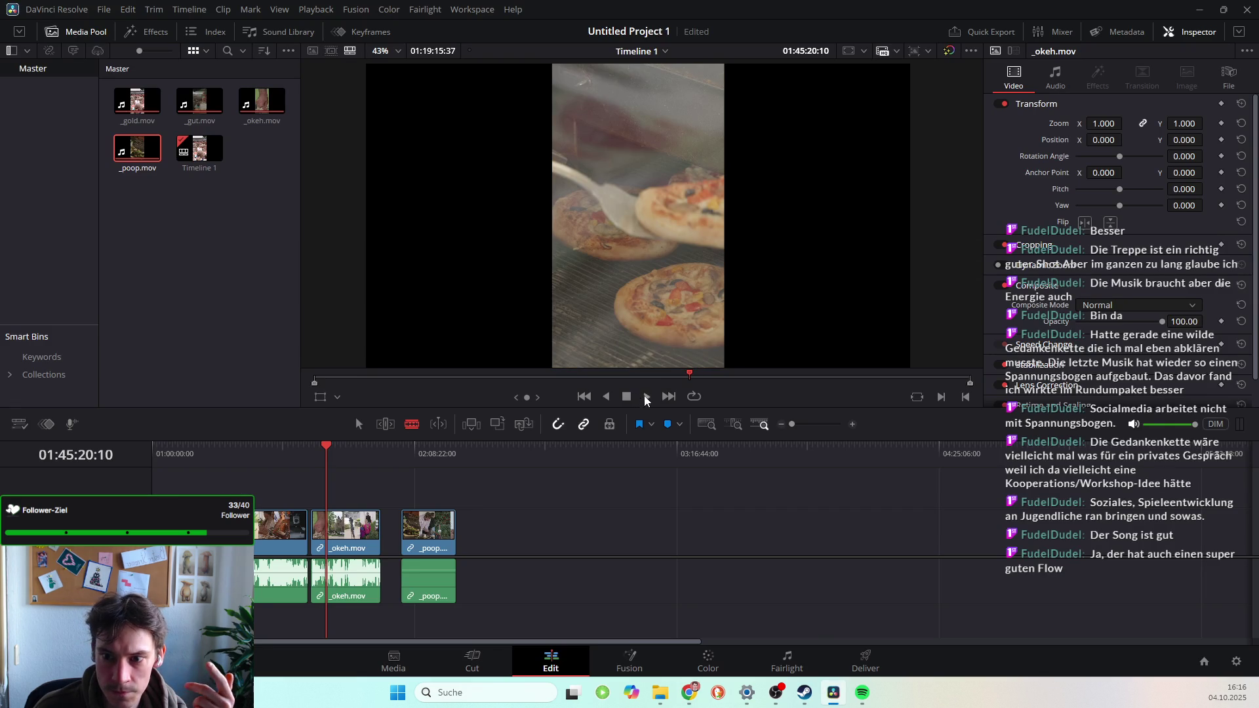
Skip along the cut to the _poop.mov clip, stop playback, and return to the We Collide search results.
left_click(341, 450)
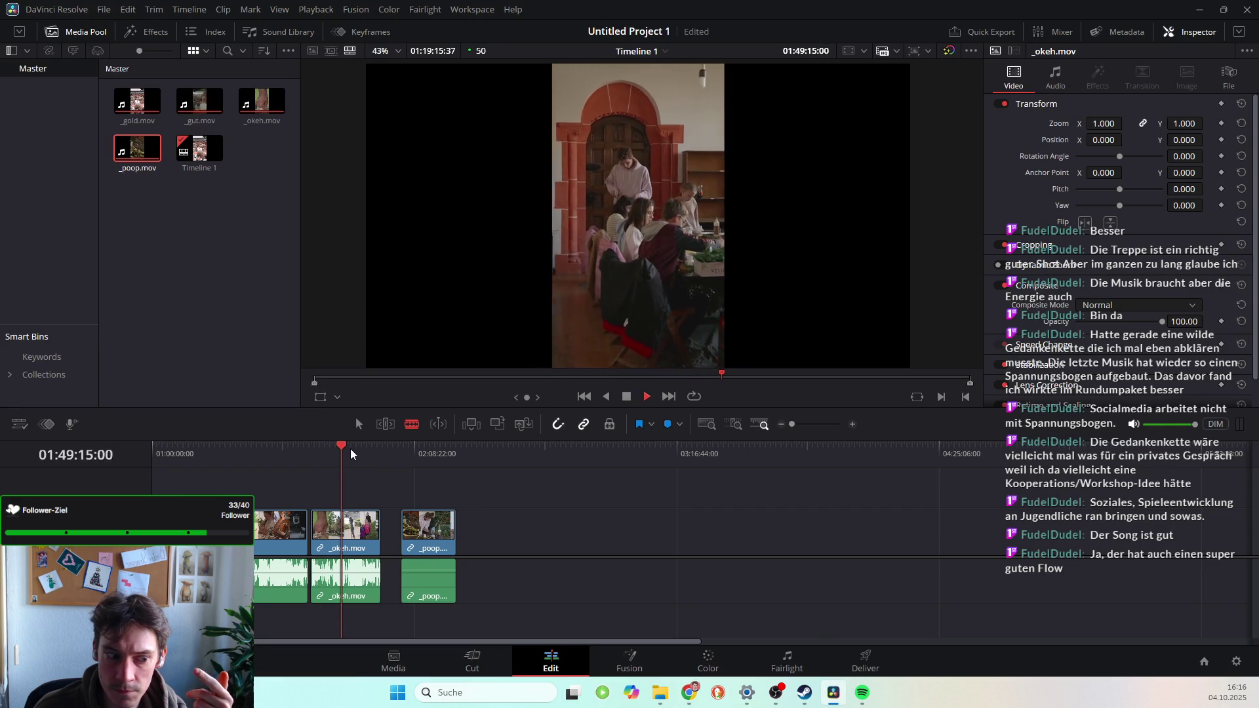
left_click(351, 451)
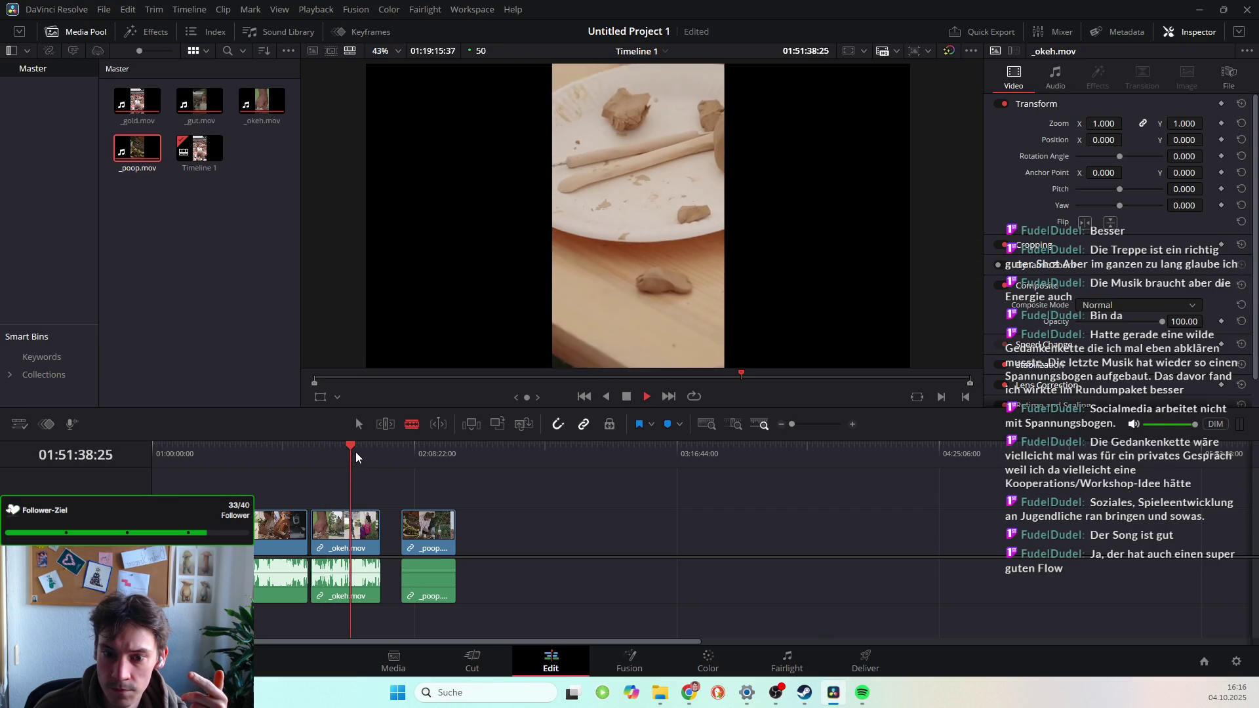
left_click(355, 451)
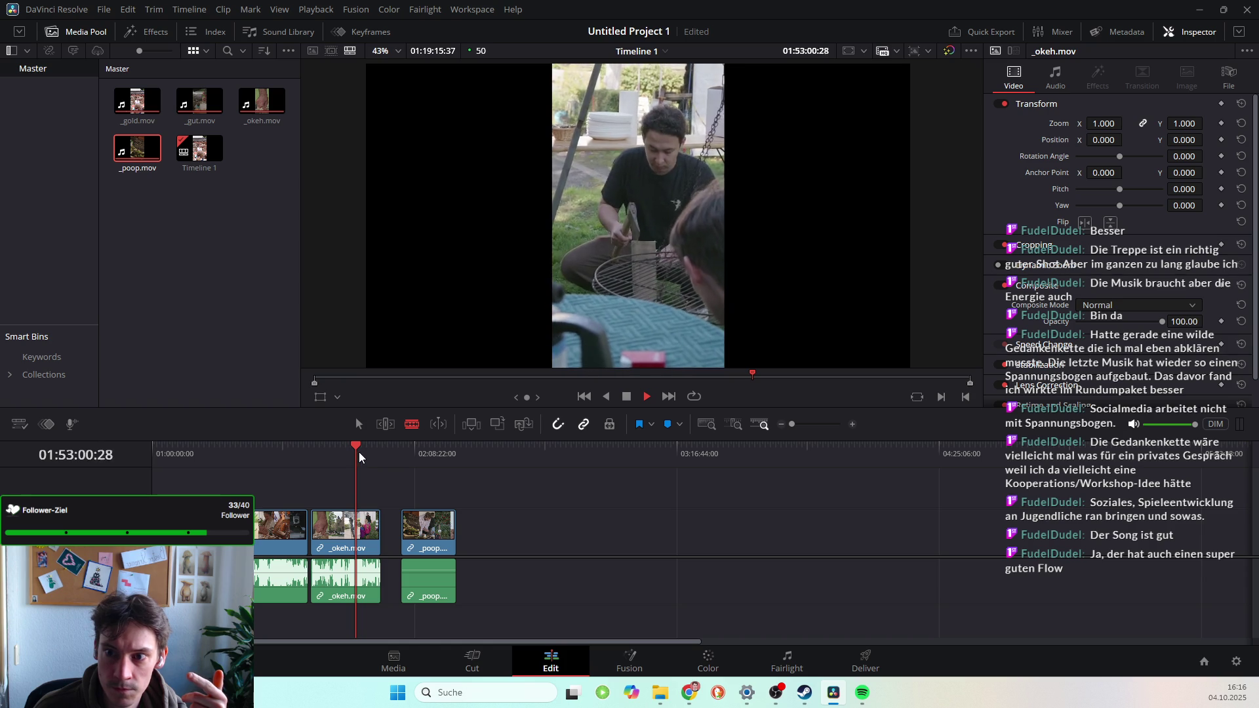
left_click(359, 451)
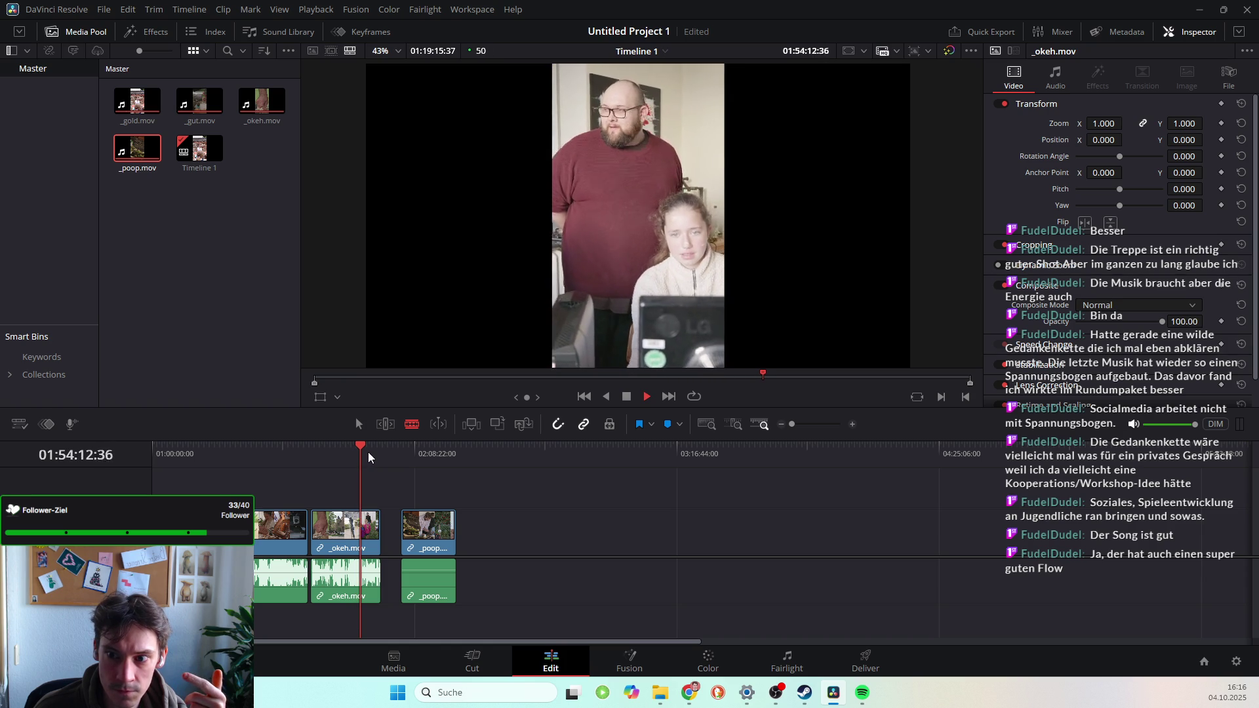
left_click(368, 451)
left_click(420, 451)
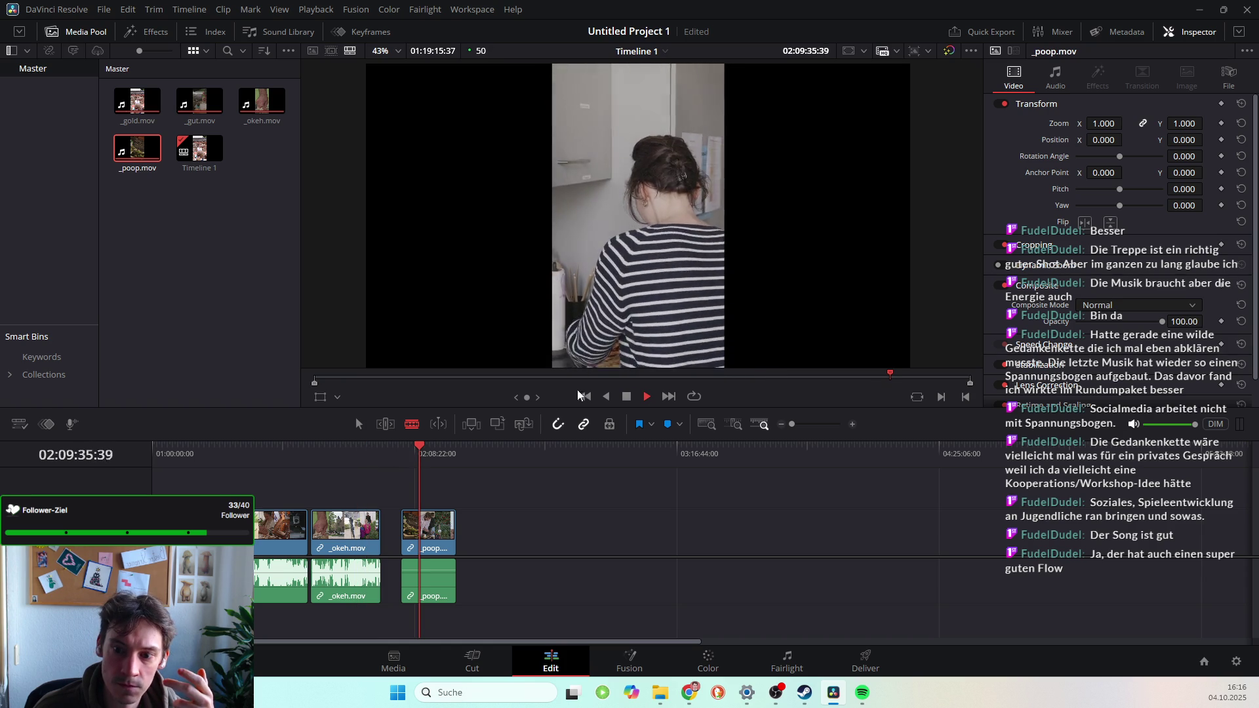
left_click(627, 397)
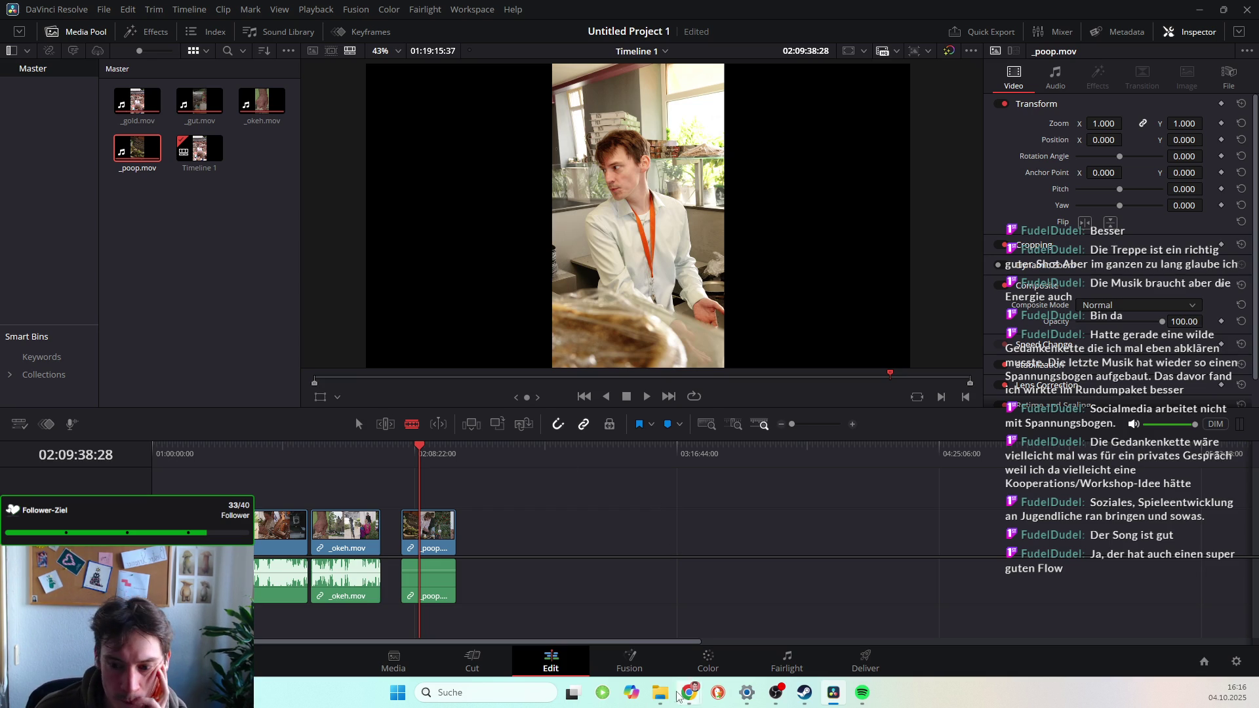
mouse_move(689, 692)
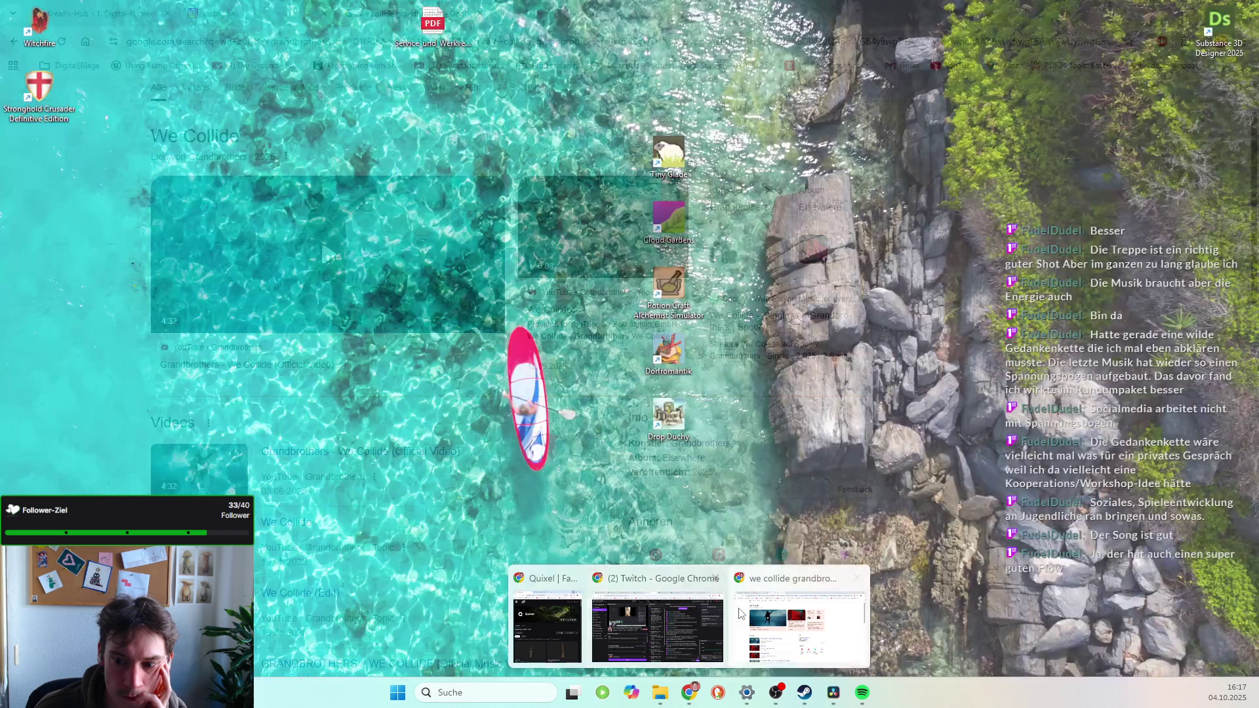
left_click(817, 602)
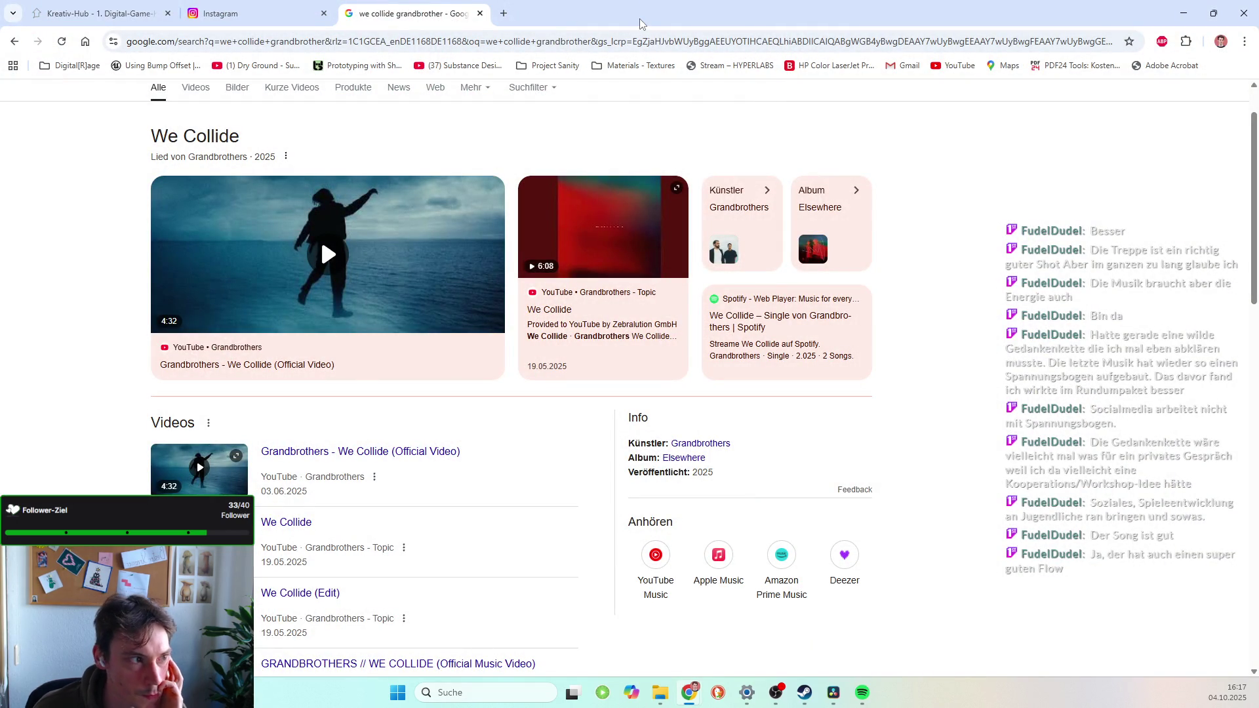
key("alt+Tab")
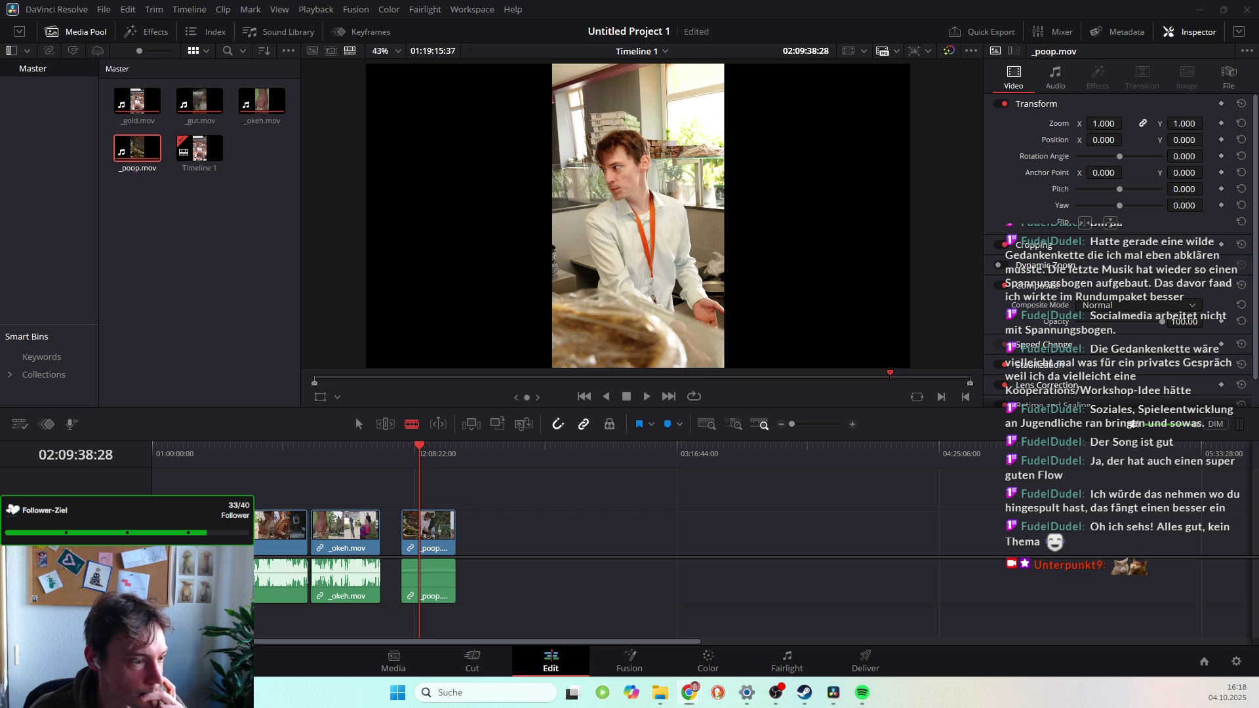
Move the playhead back to the reel's start and trim the _okeh.mov clip's edit point.
key("super+d")
key("super+d")
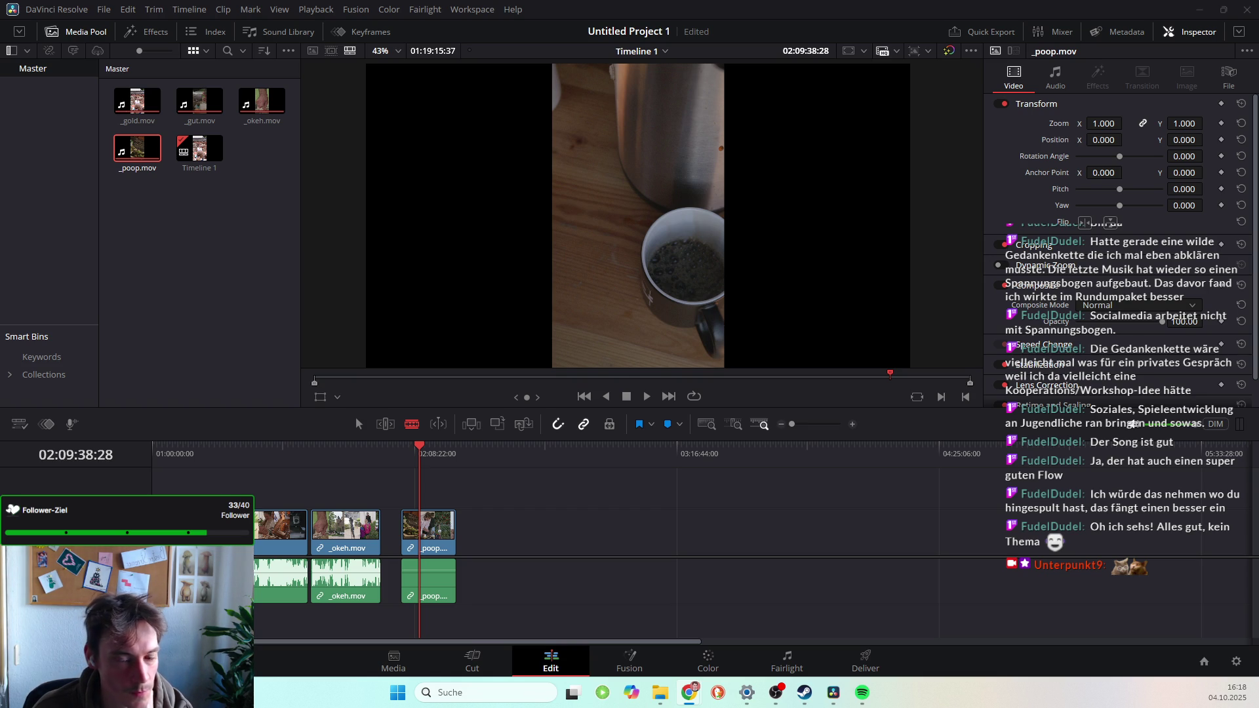
left_click_drag(427, 452, 139, 463)
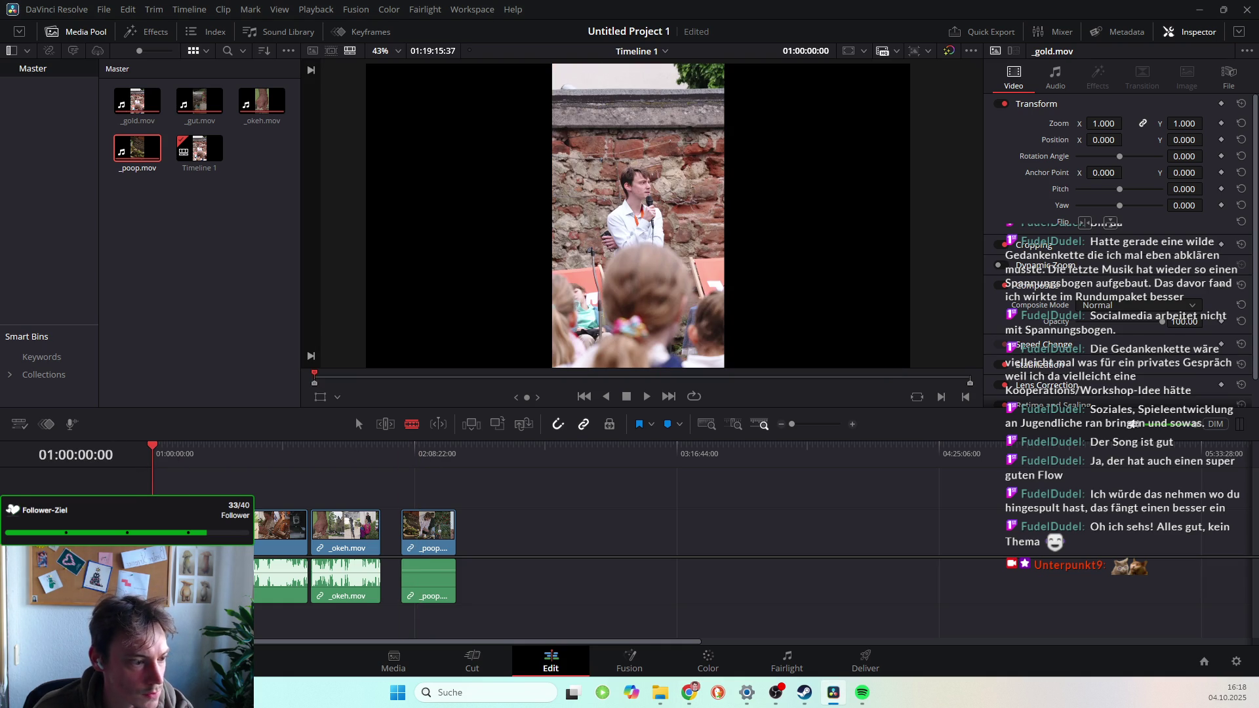
key("alt+Tab")
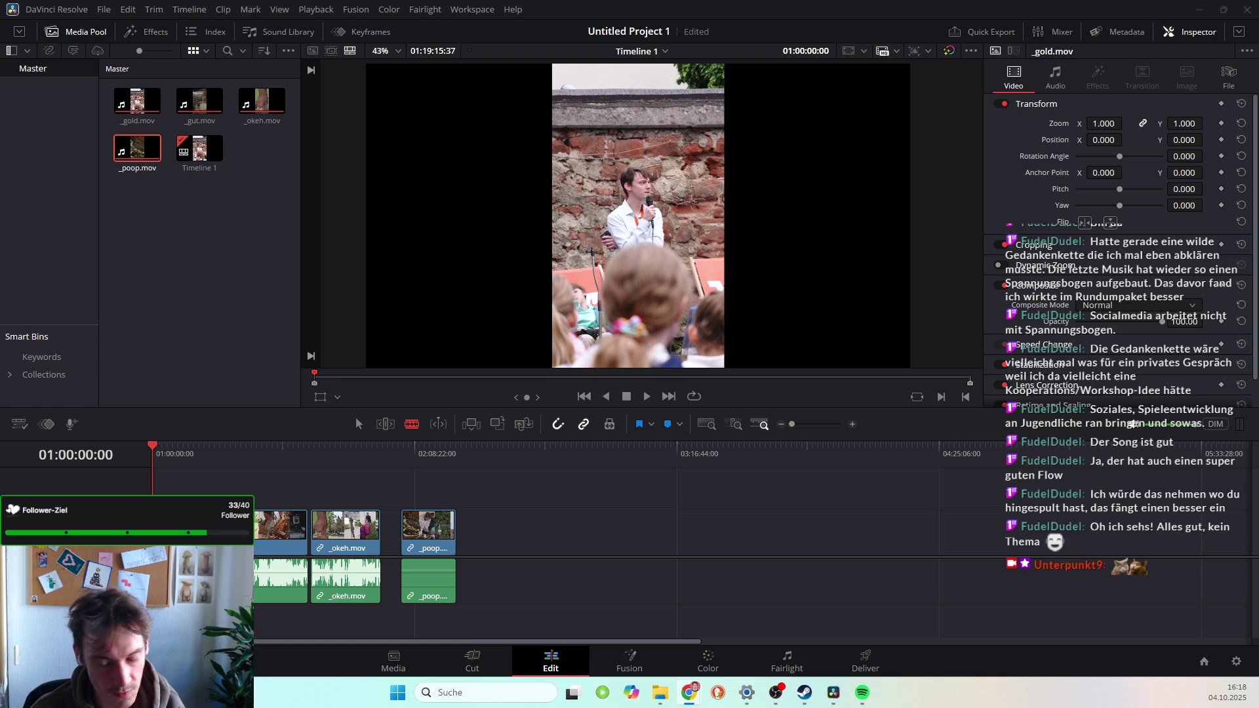
left_click_drag(308, 549, 259, 584)
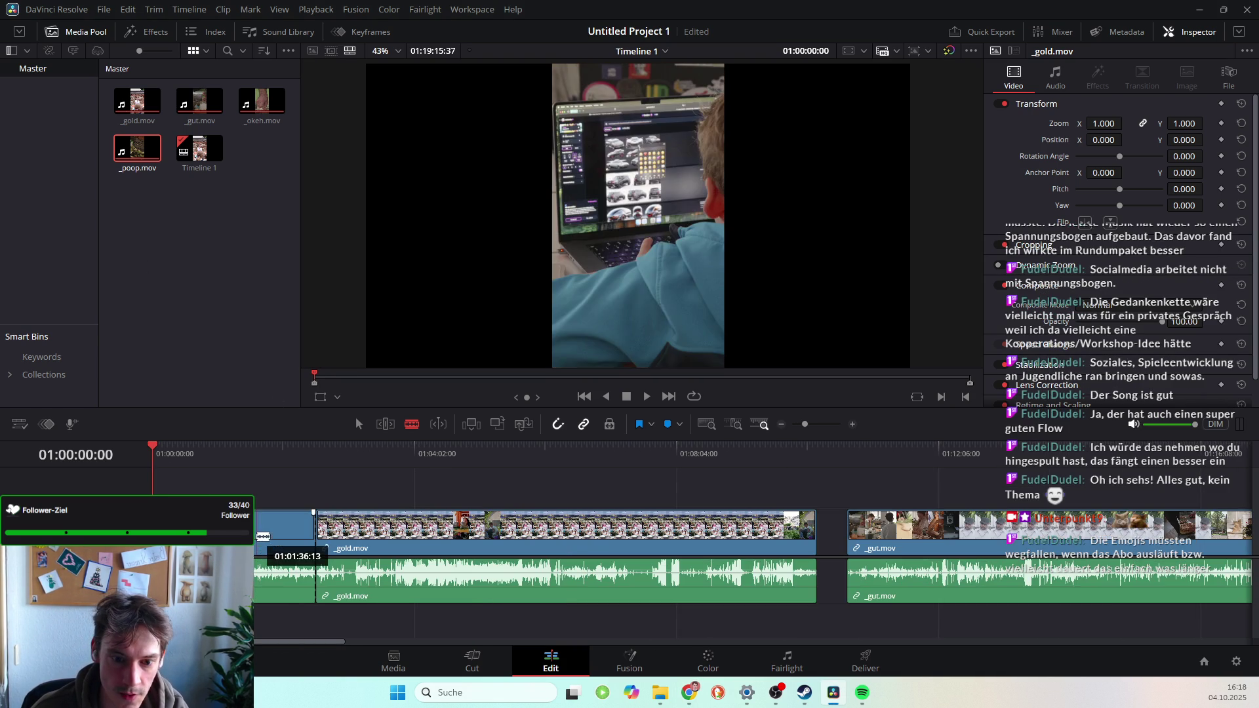
Zoom the timeline in on the opening clips and play the reel briefly from the start.
left_click(162, 448)
key("Home")
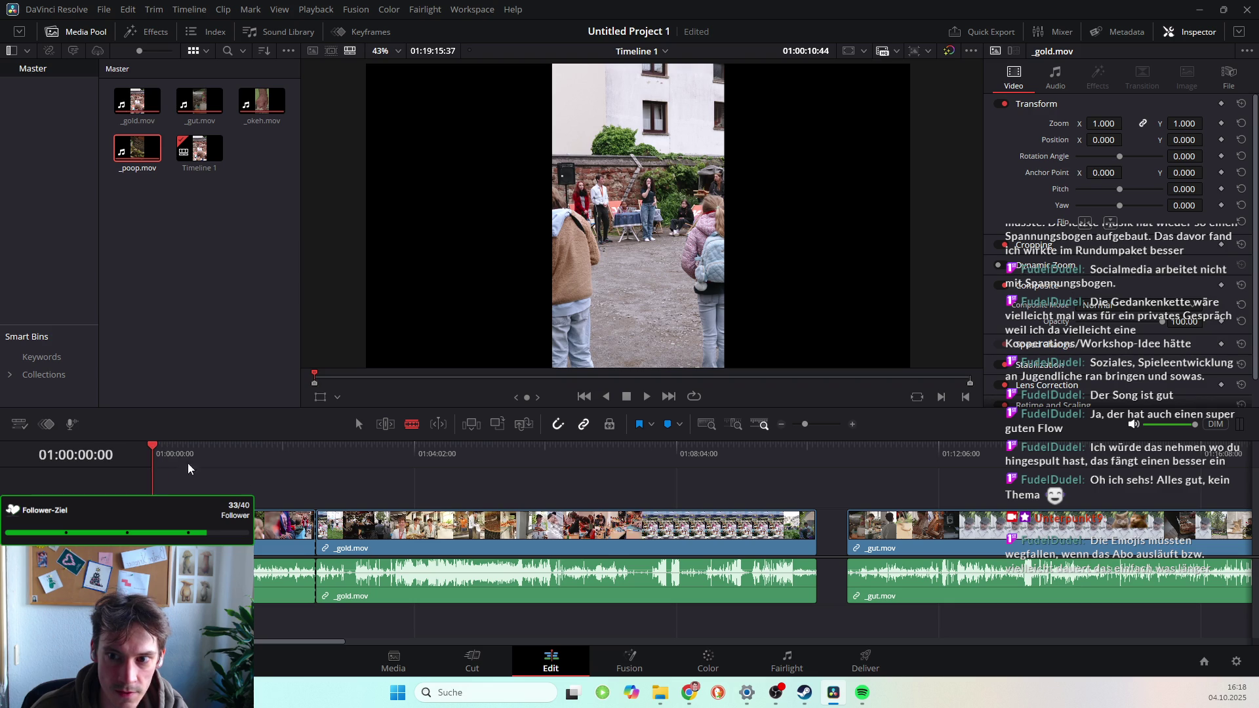
key("space")
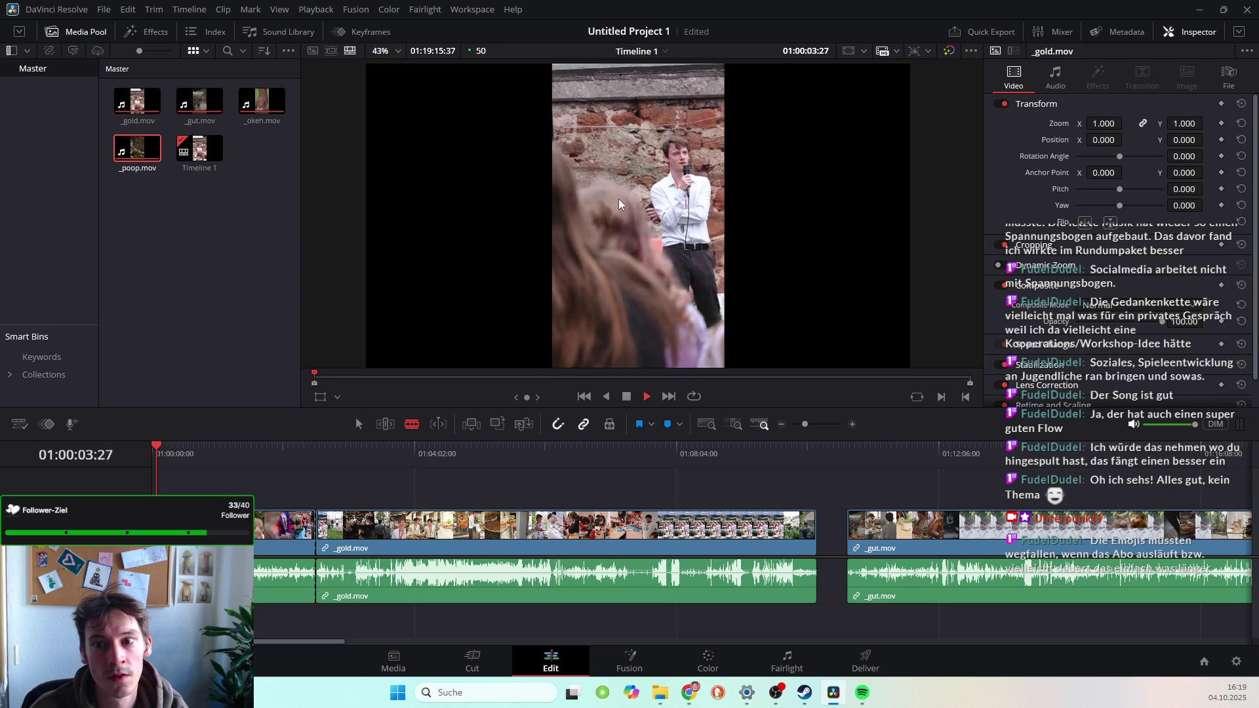
key("space")
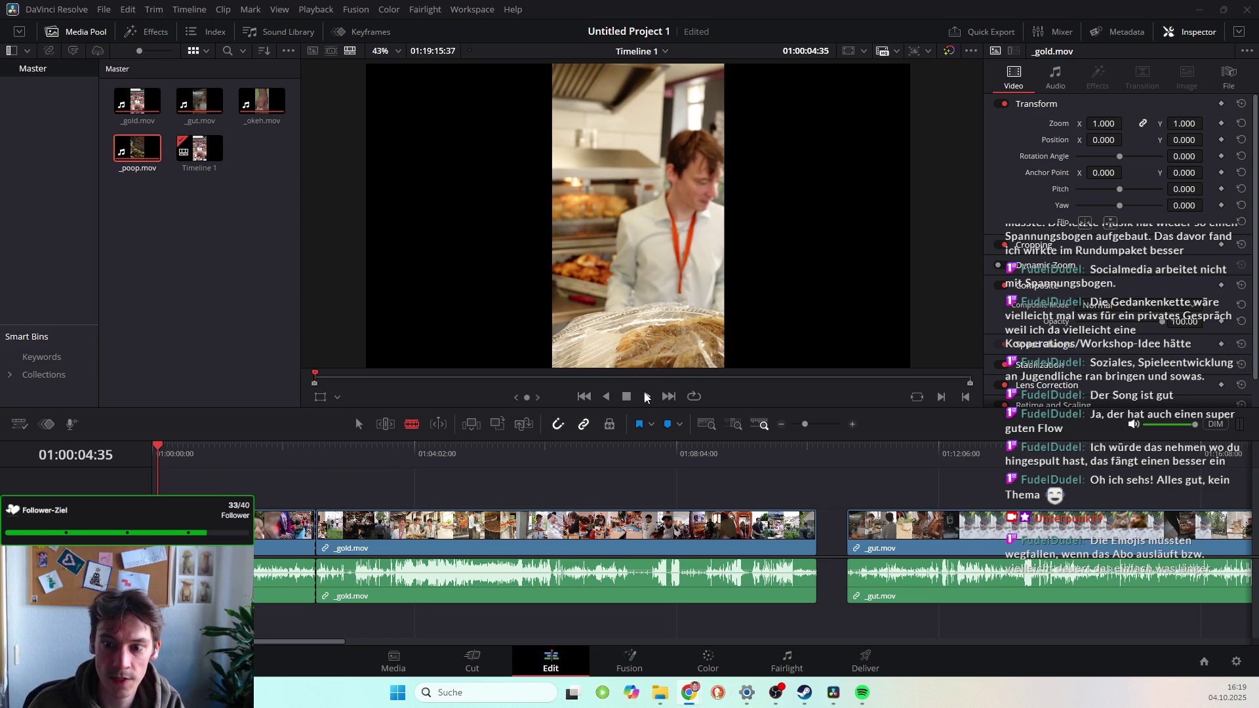
Scrub through the _gold.mov footage and resume playback from the new position.
left_click(431, 320)
key("space")
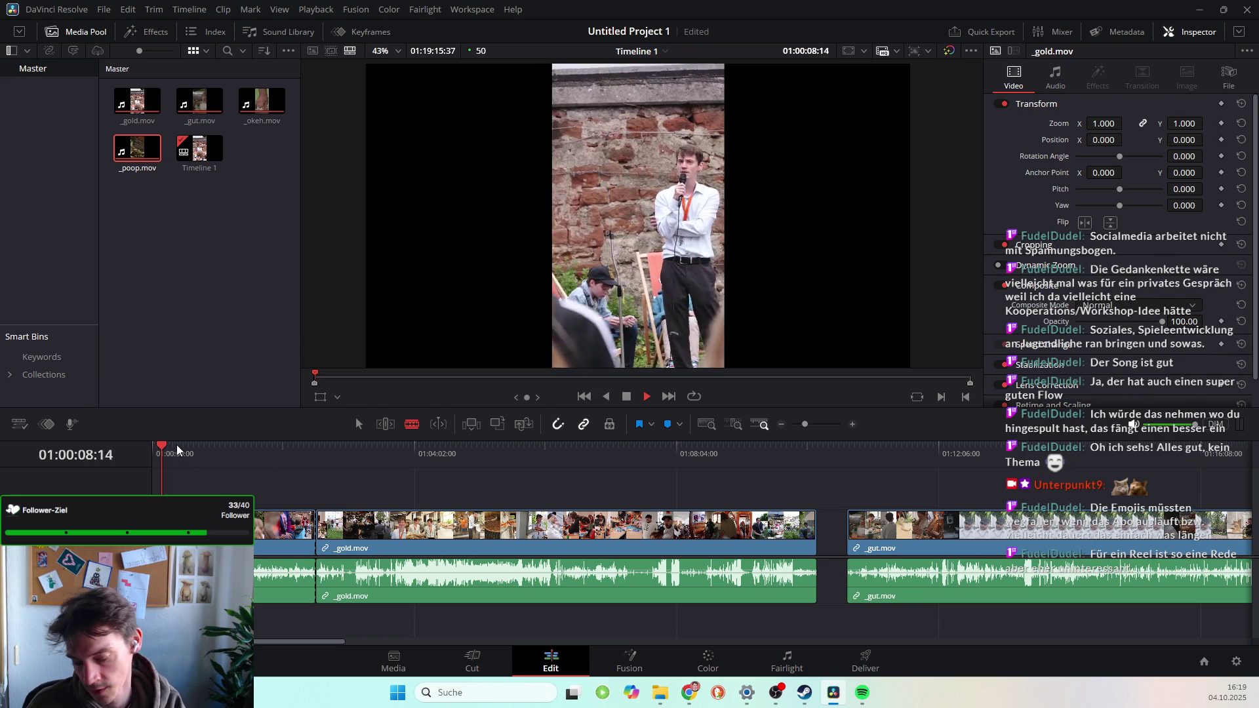
left_click_drag(169, 451, 218, 463)
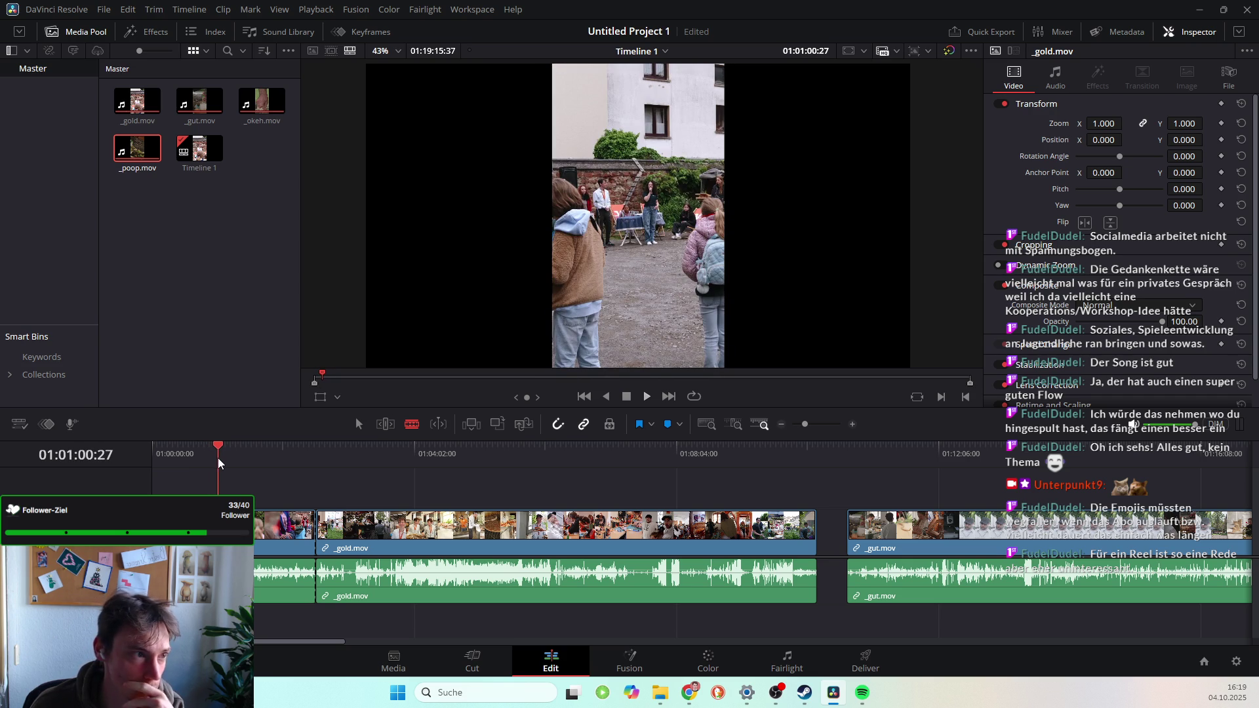
left_click_drag(218, 462, 317, 468)
key("space")
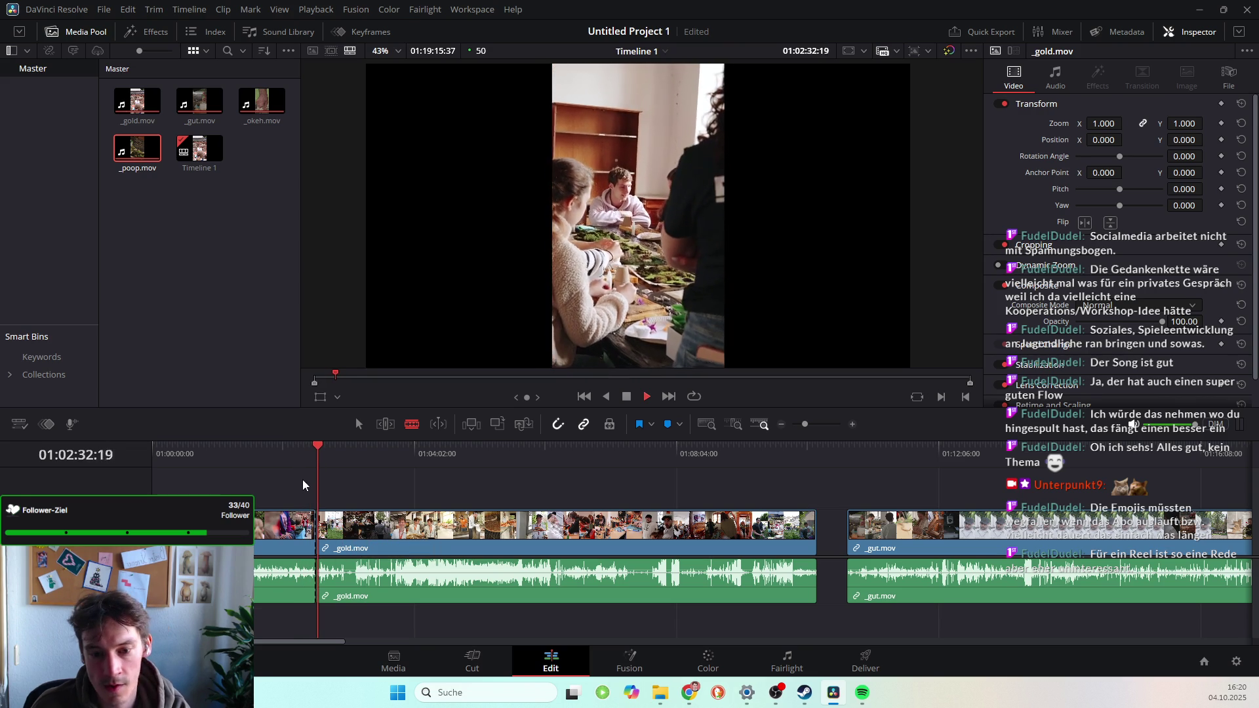
Blade the footage just before _gold.mov and delete both short leftover pieces.
left_click(278, 531)
left_click(359, 423)
left_click(297, 531)
key("BackSpace")
left_click(266, 531)
key("BackSpace")
Ripple-delete the empty gap so _gold.mov starts the reel, then save the project.
left_click(285, 533)
key("BackSpace")
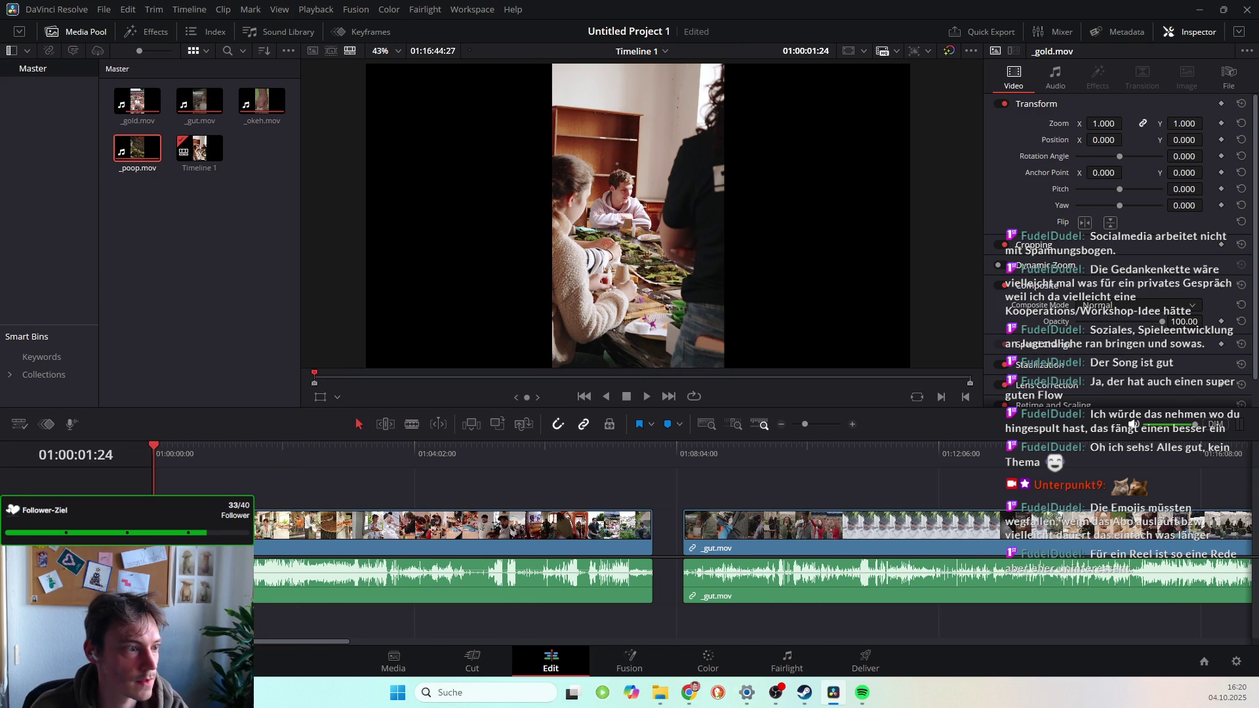
key("alt+Tab")
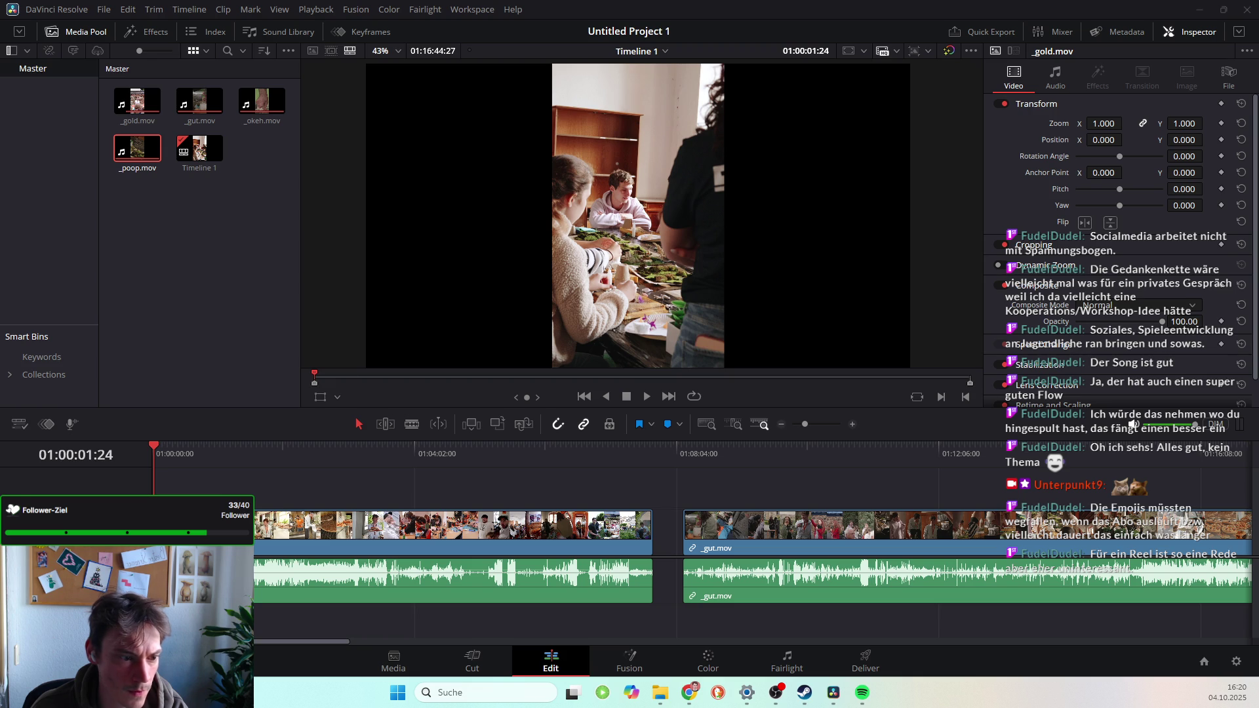
key("super+d")
key("super+d")
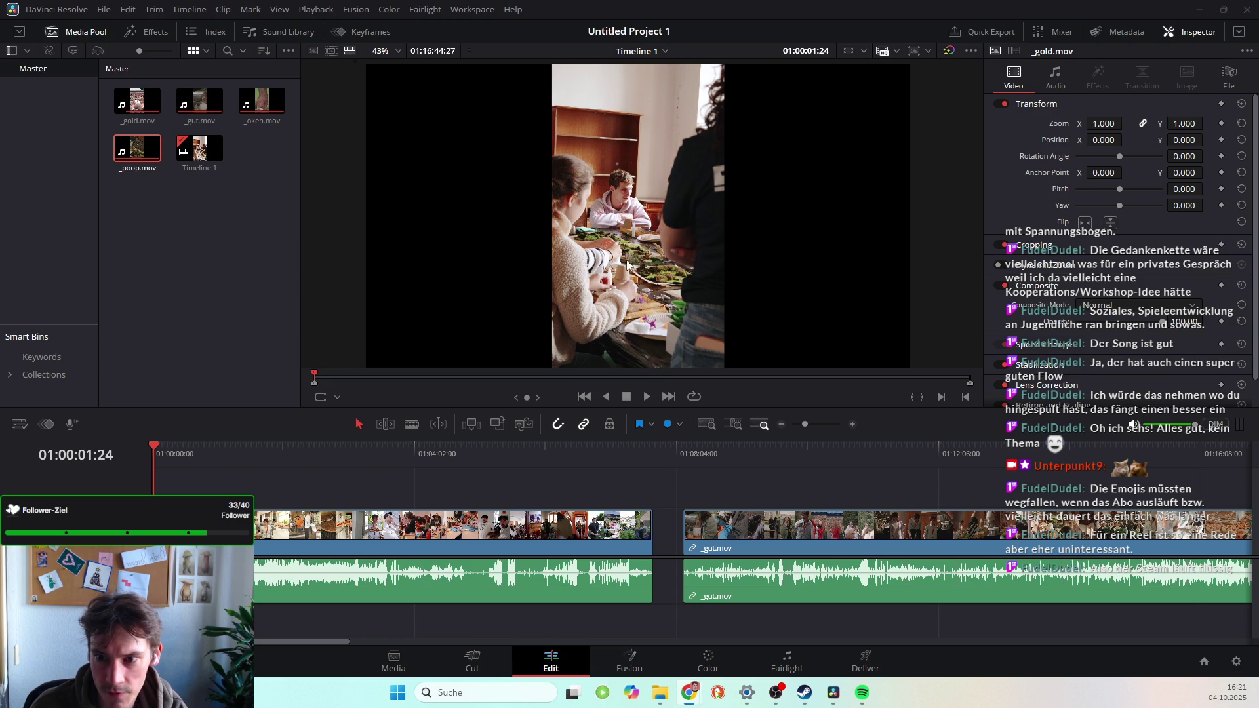
Scroll the timeline to view the two clip runs and the gap between them.
scroll(670, 319, "up", 5)
scroll(498, 203, "up", 2)
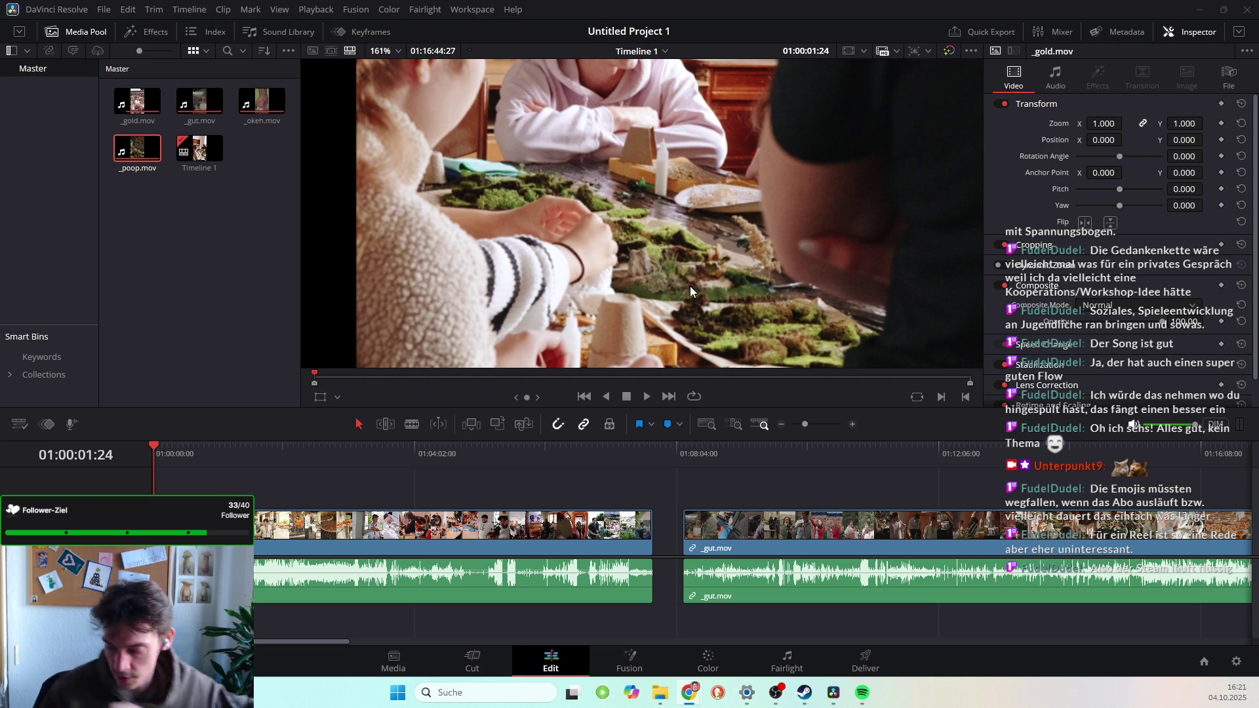
Play the timeline to preview the edit, then stop playback.
scroll(697, 278, "down", 1)
scroll(698, 278, "down", 1)
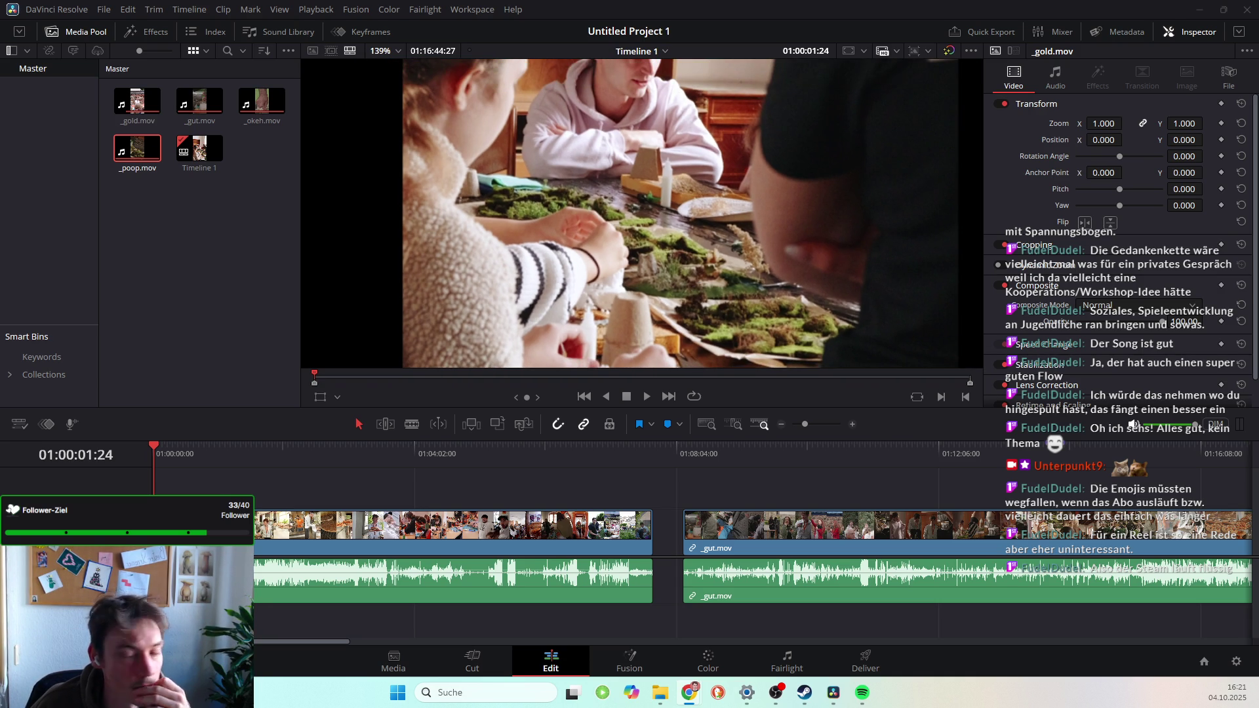
scroll(628, 289, "down", 4)
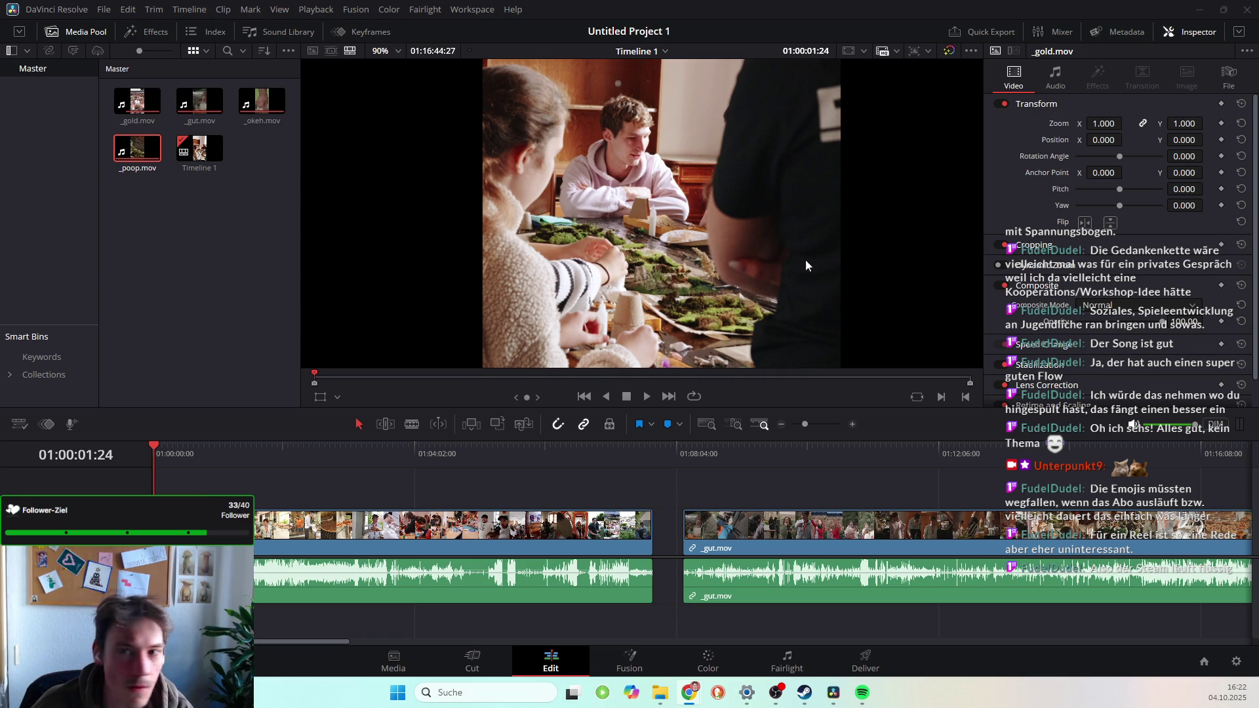
key("space")
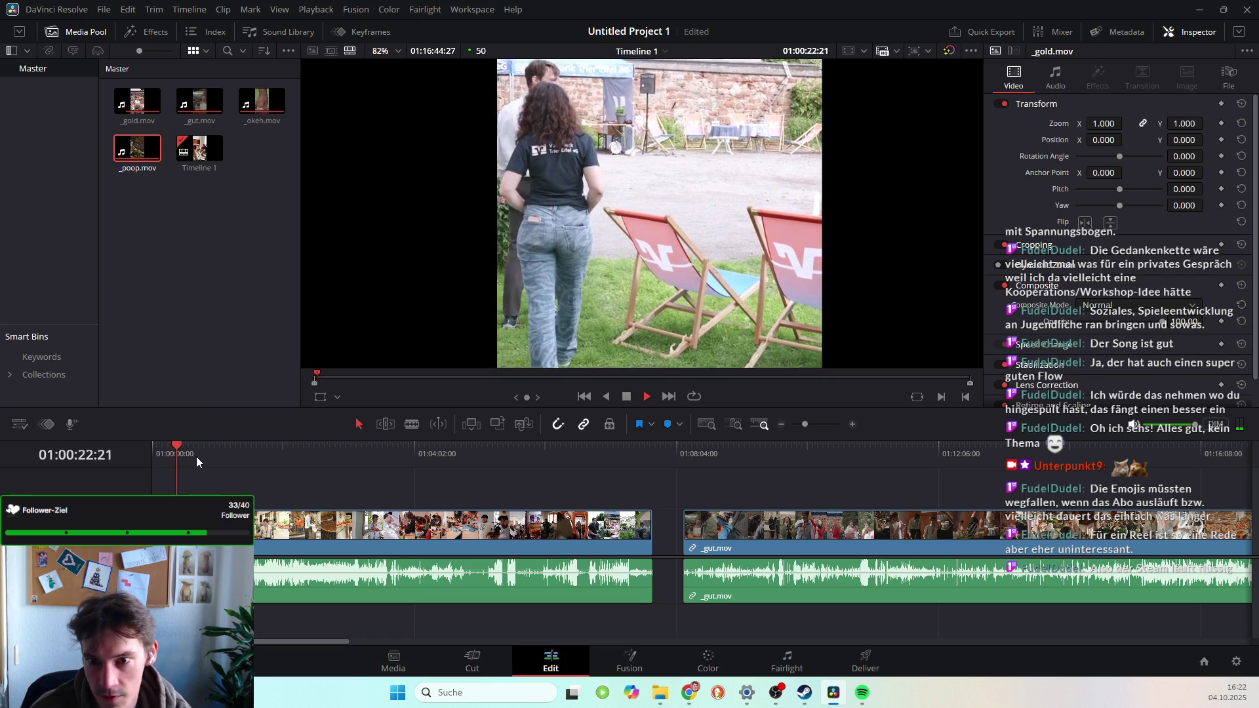
key("space")
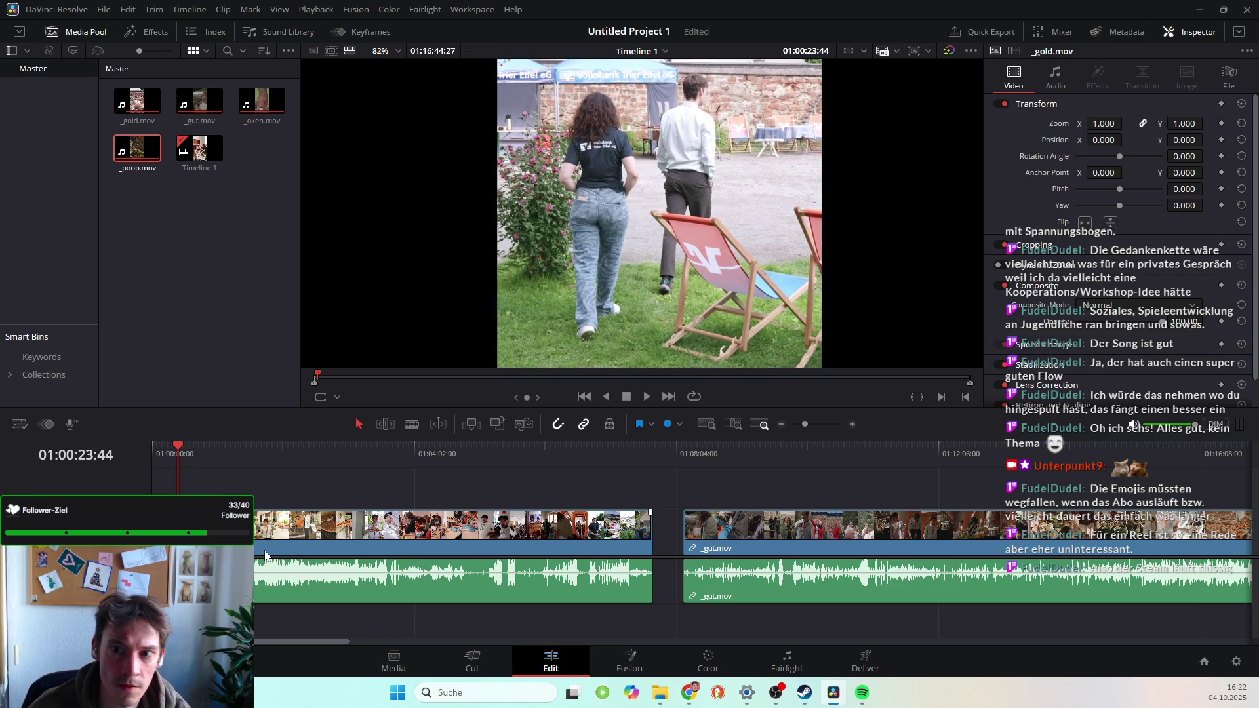
Step frame by frame to 01:00:20:05, where the deck-chair shot cuts to the hands close-up.
key("Left")
key("Left")
key("Left")
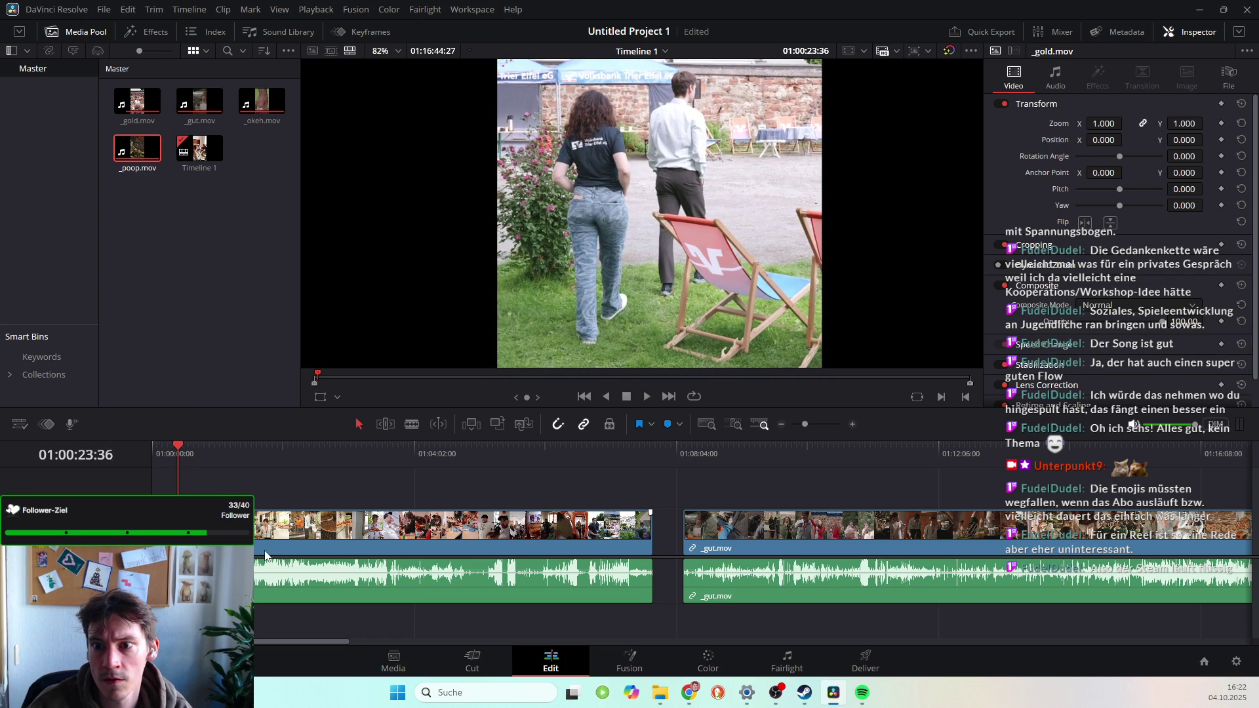
key("Left")
key("Left")
key("Left")
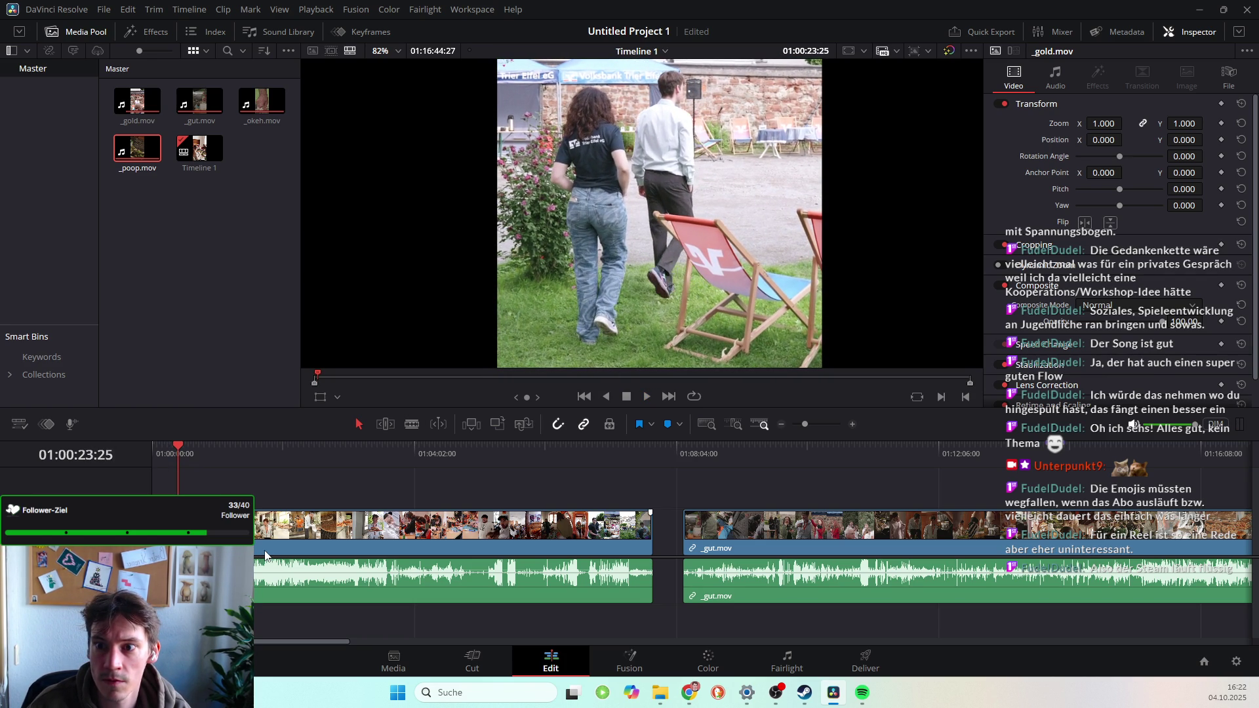
key("Left")
key("Left")
key("Left")
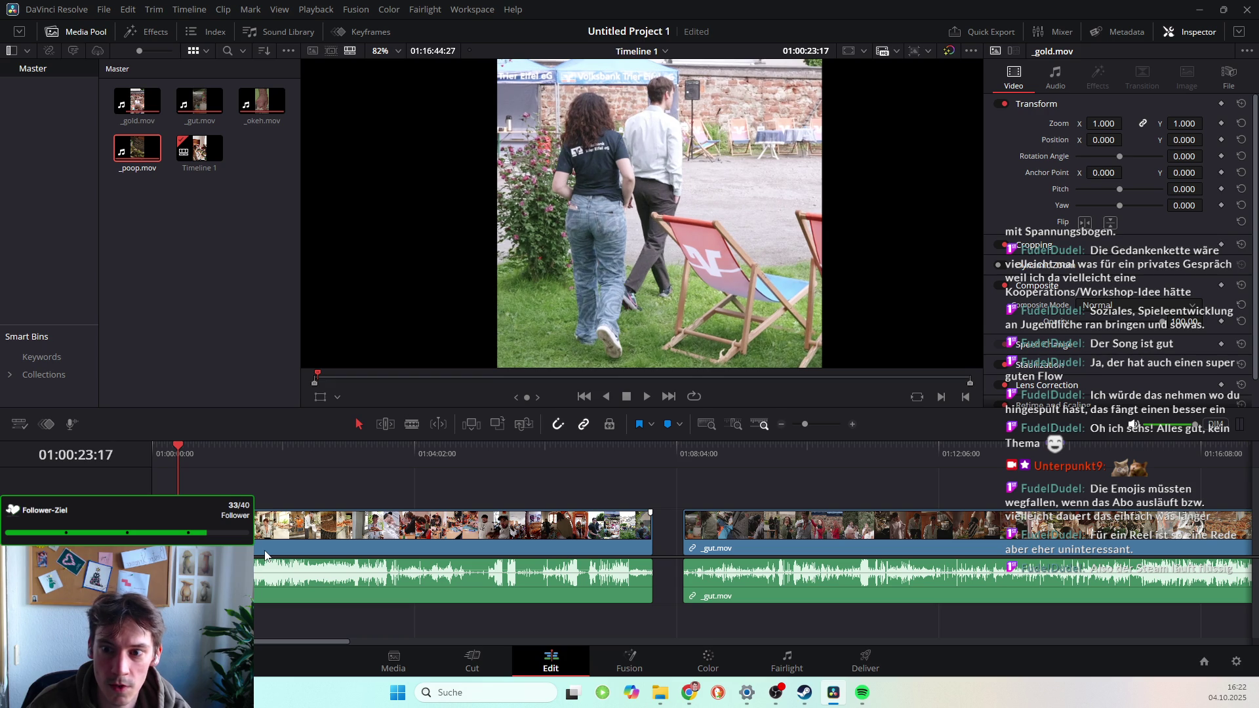
key("Left")
key("Left")
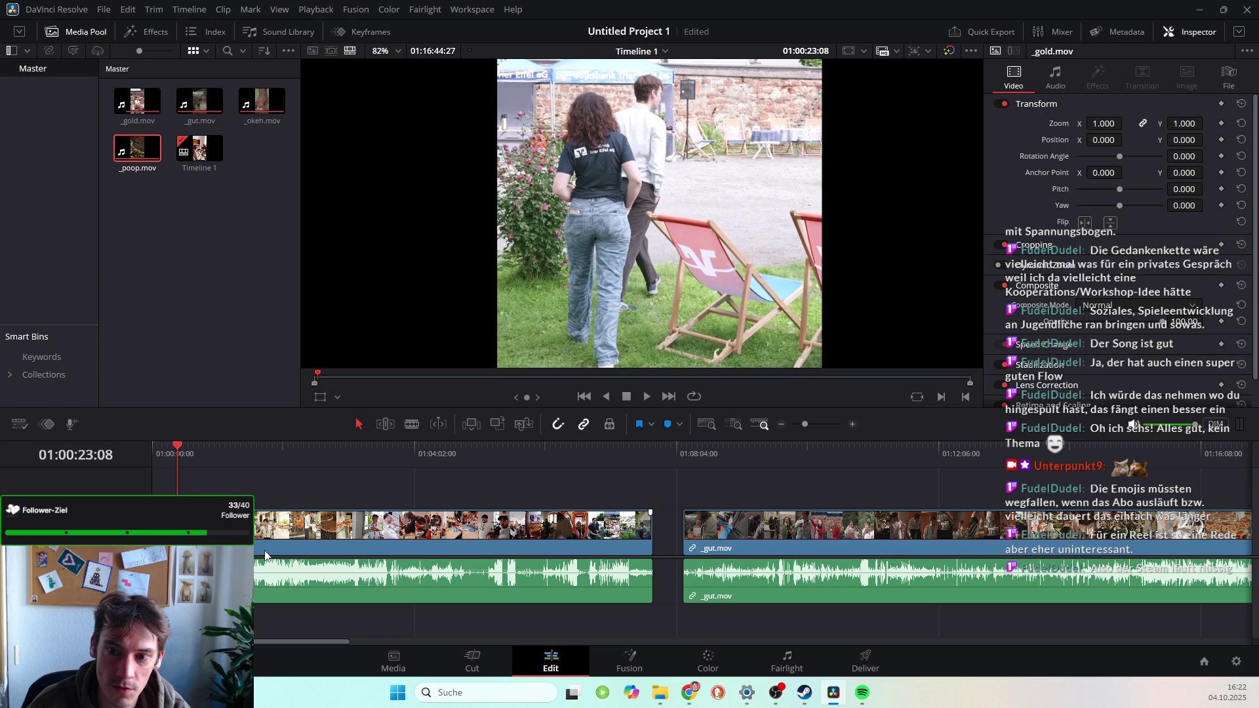
key("Left")
key("Left")
key("Left")
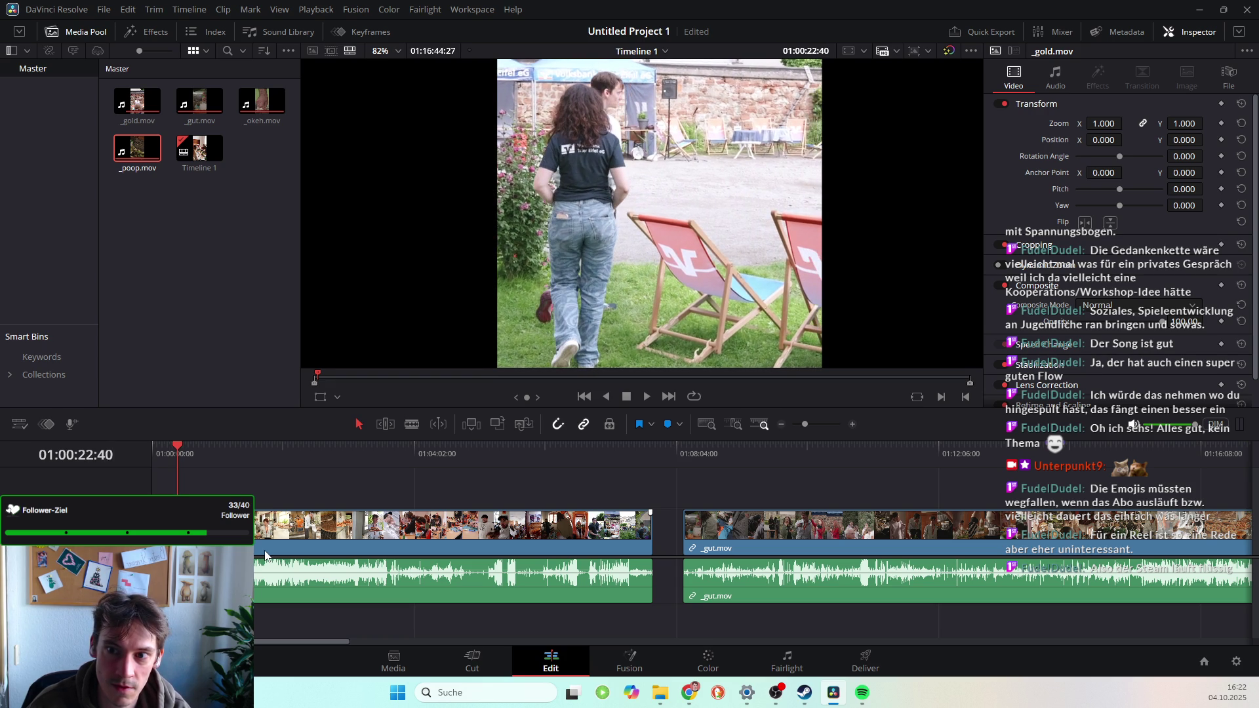
key("Left")
key("Left")
key("Left")
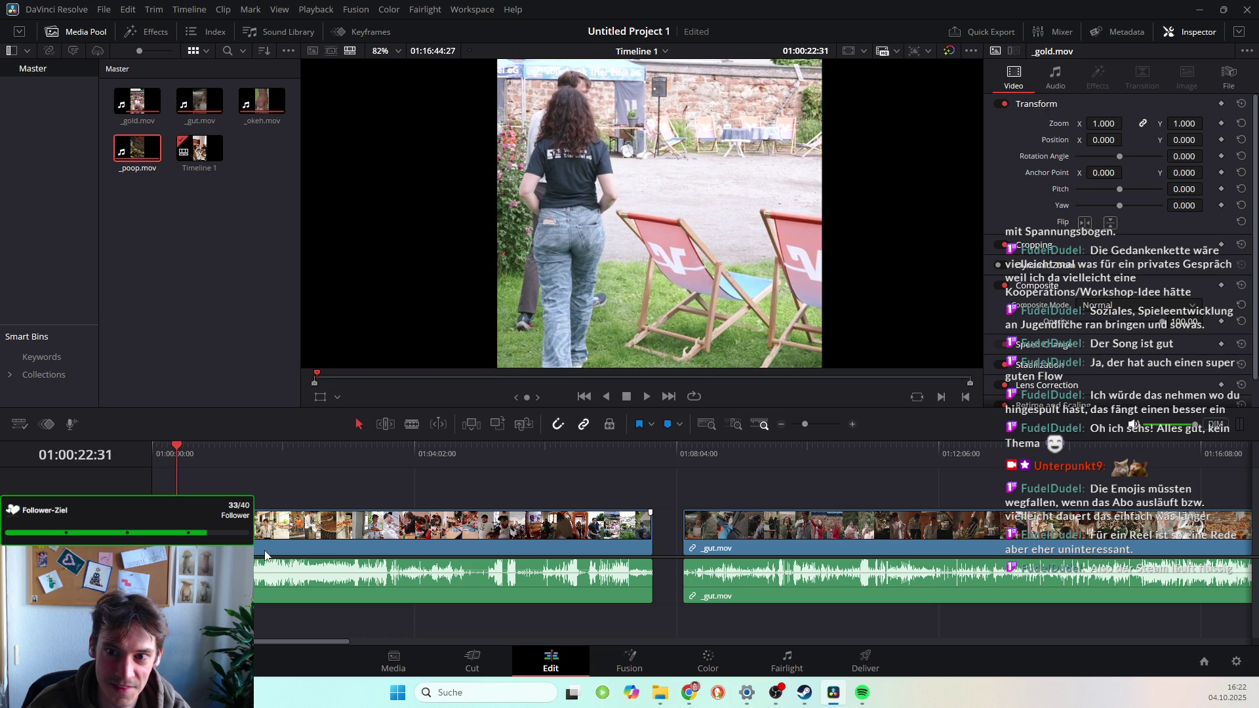
key("Left")
key("Left")
key("Left")
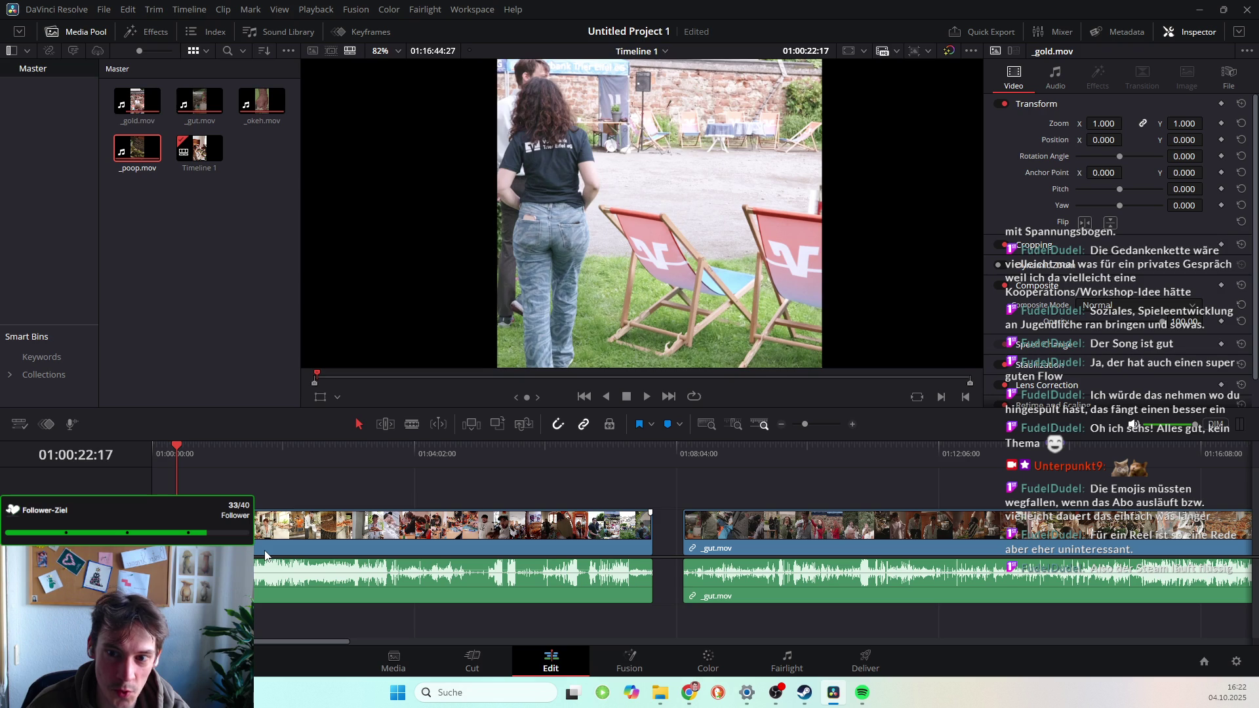
key("Left")
key("Left")
key("Left")
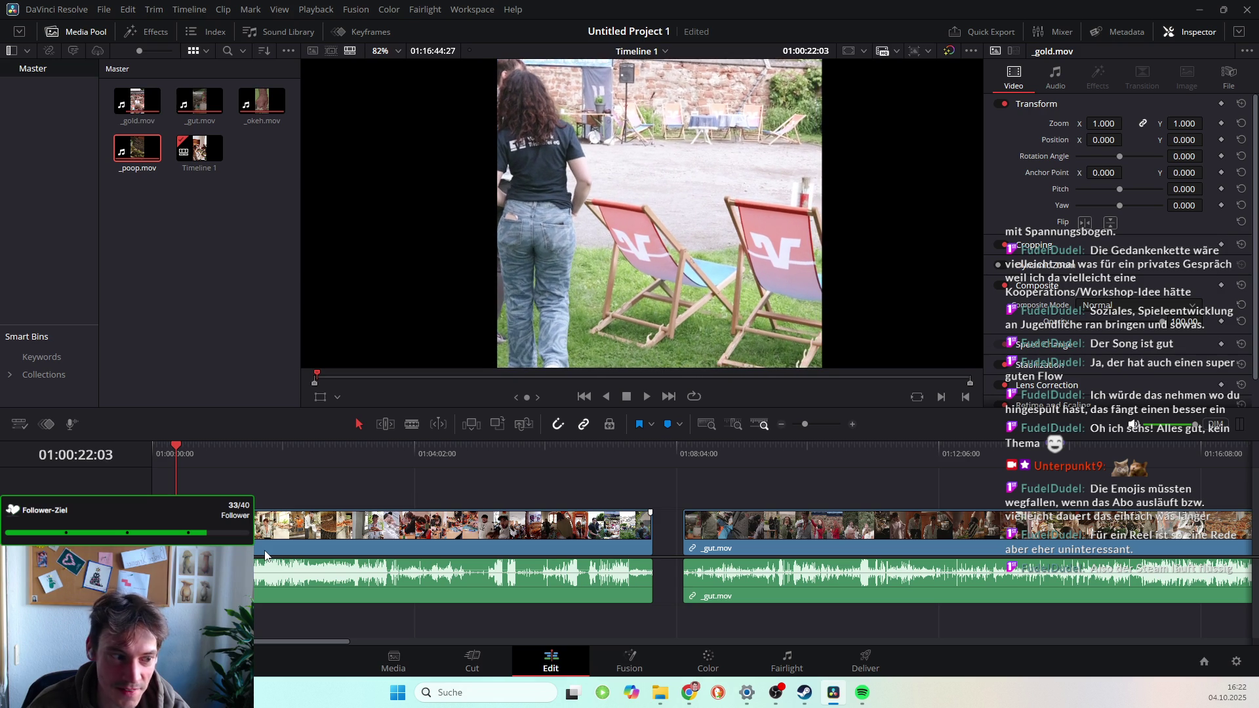
key("Left")
key("Left")
key("Left")
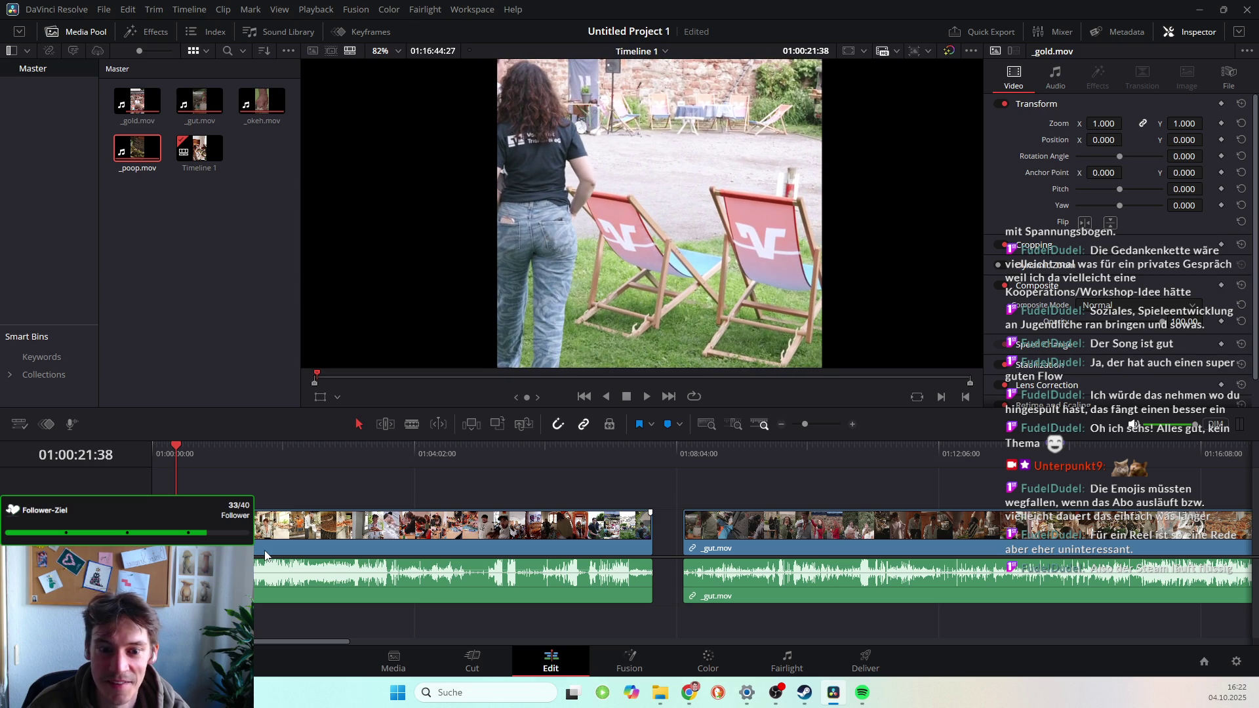
key("Left")
key("Left")
key("Left")
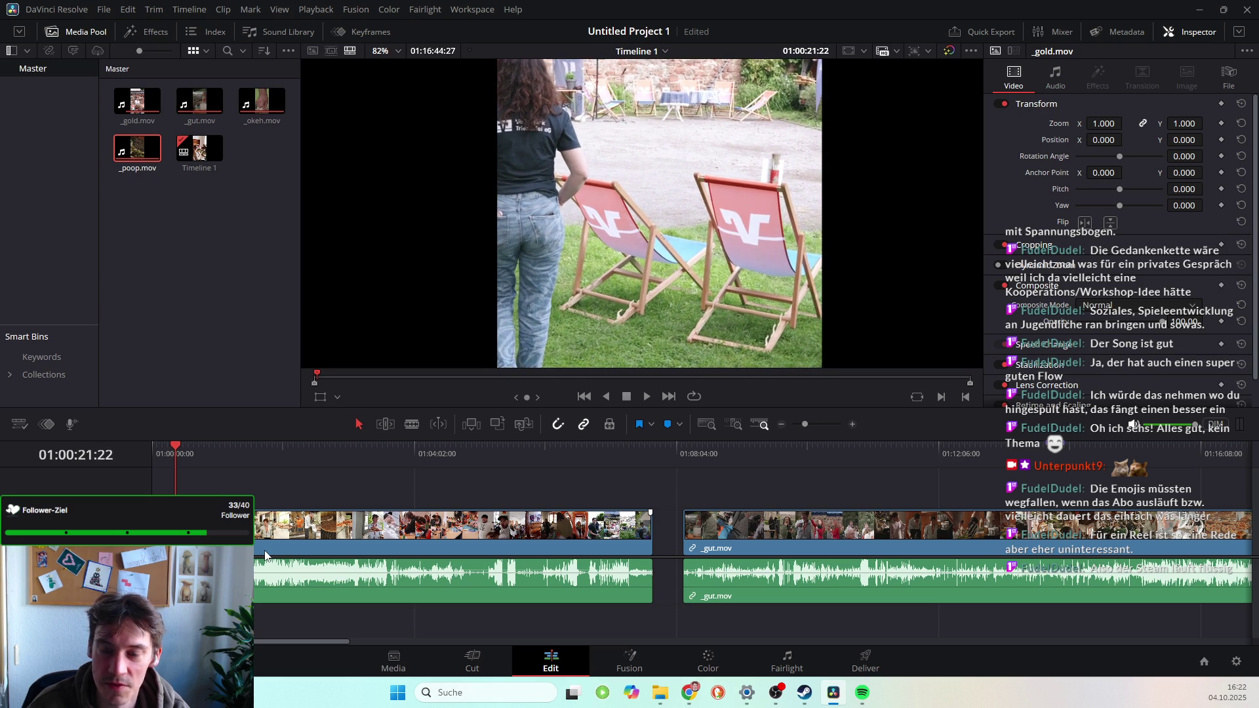
key("Left")
key("Left")
key("Left")
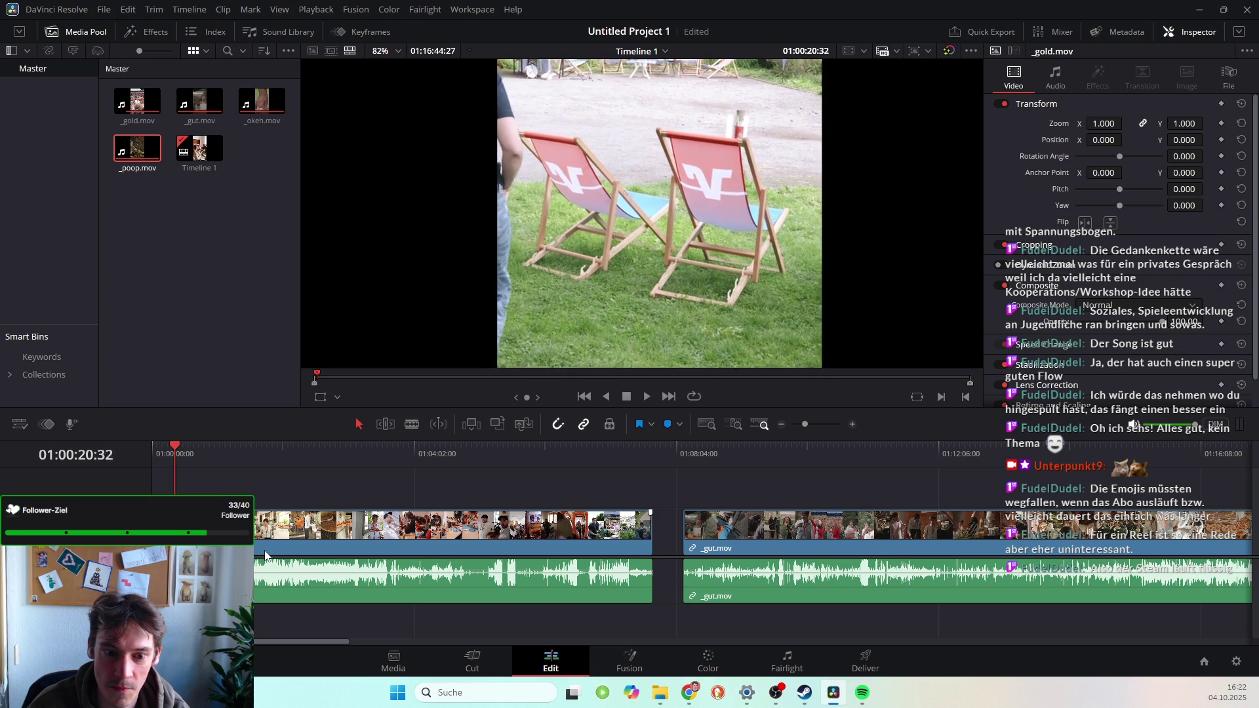
key("Left")
key("Left")
key("Left")
key("Right")
key("Right")
key("Right")
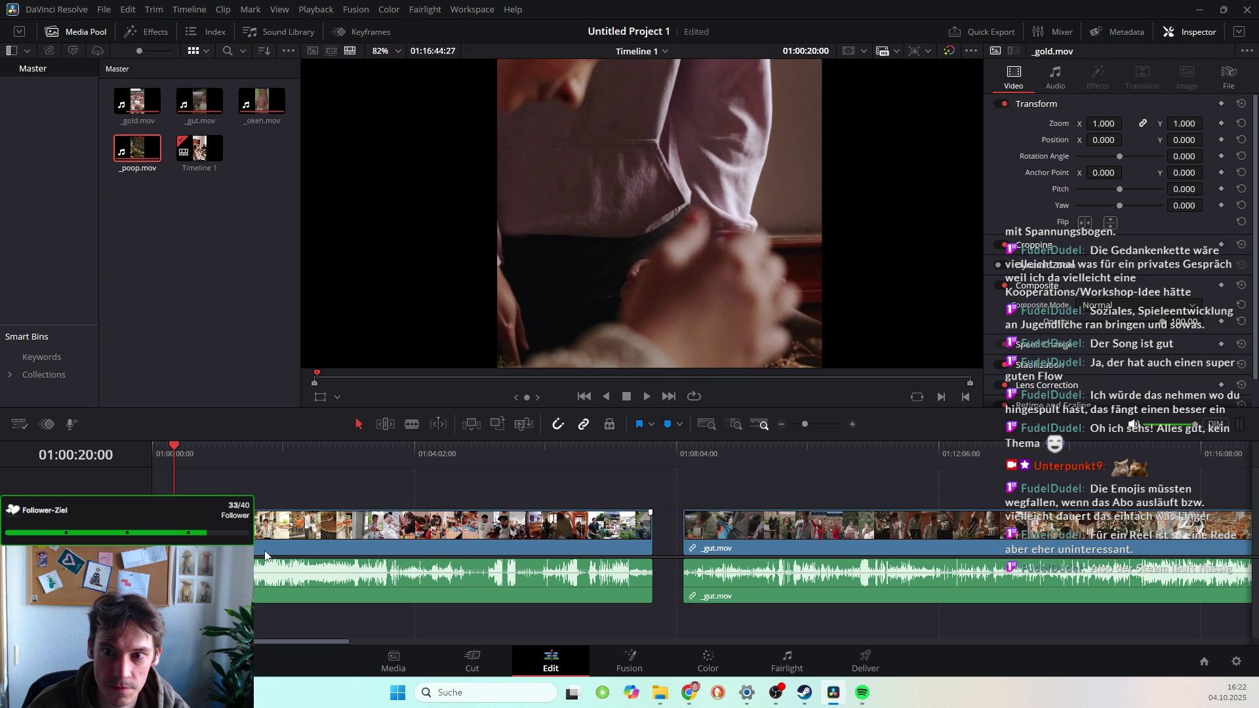
key("Right")
key("Right")
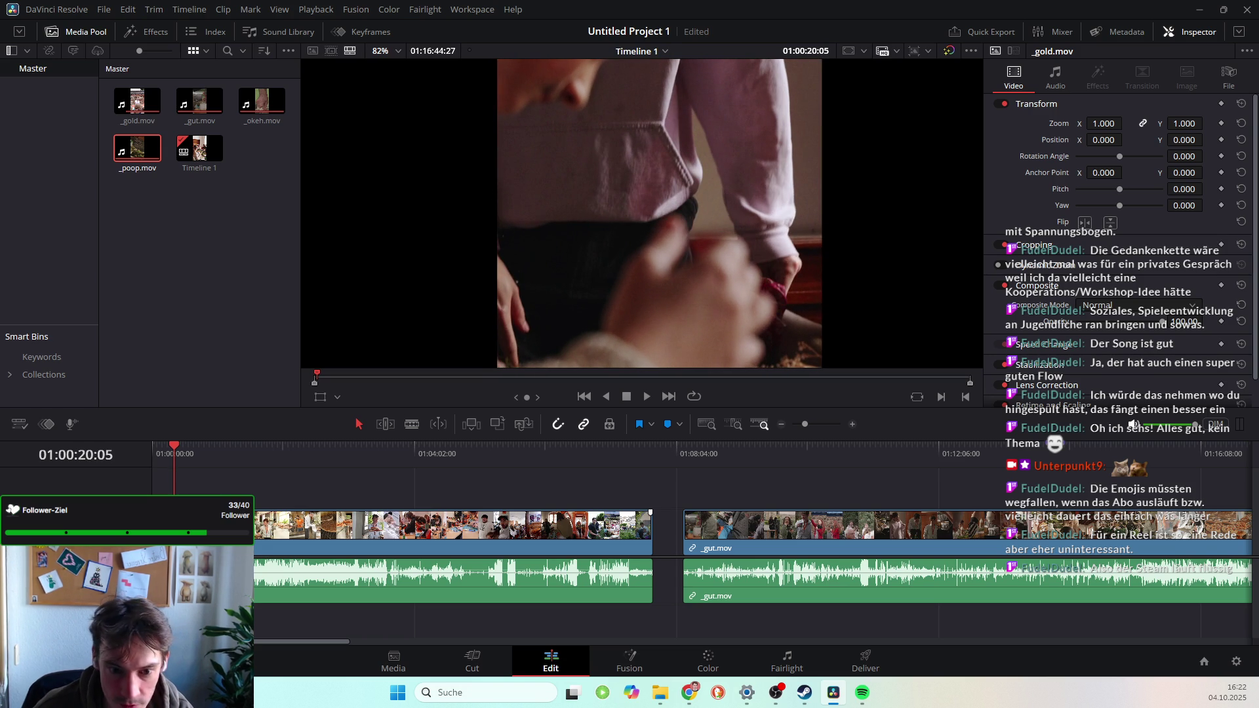
Place a short overlay clip on Video 2 at 01:00:20:05 with F12 and play it back.
left_click(416, 423)
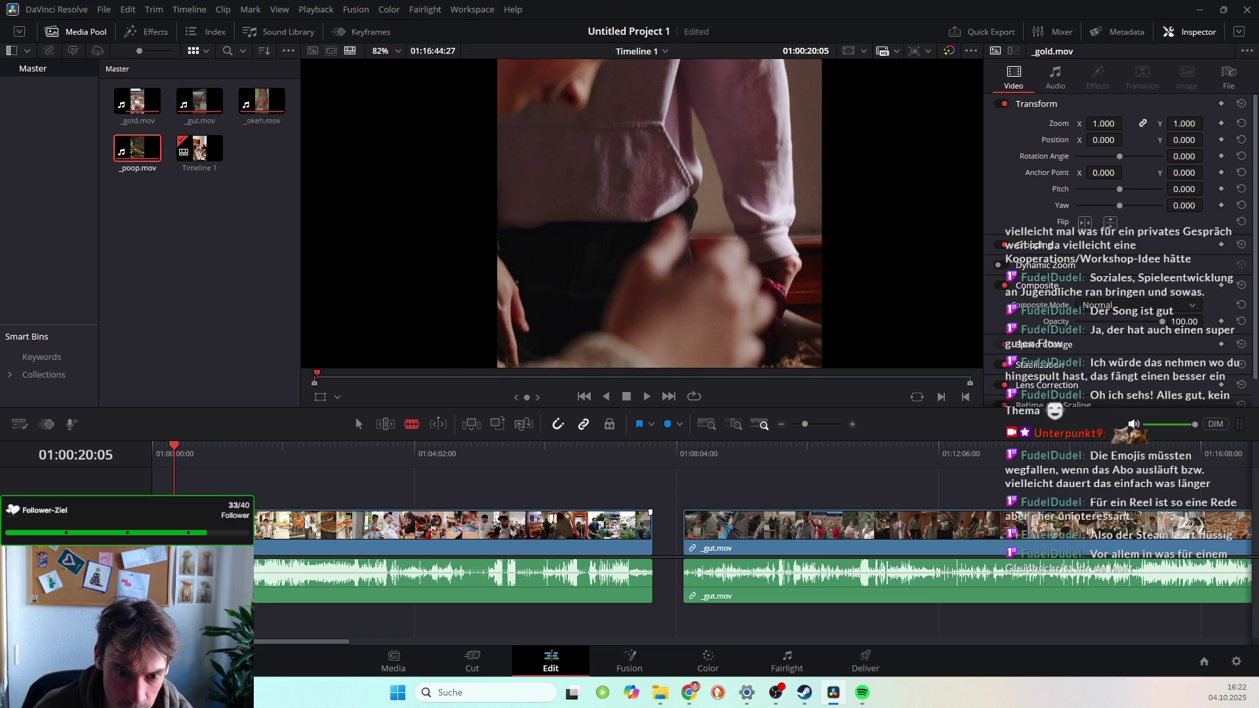
key("a")
key("F12")
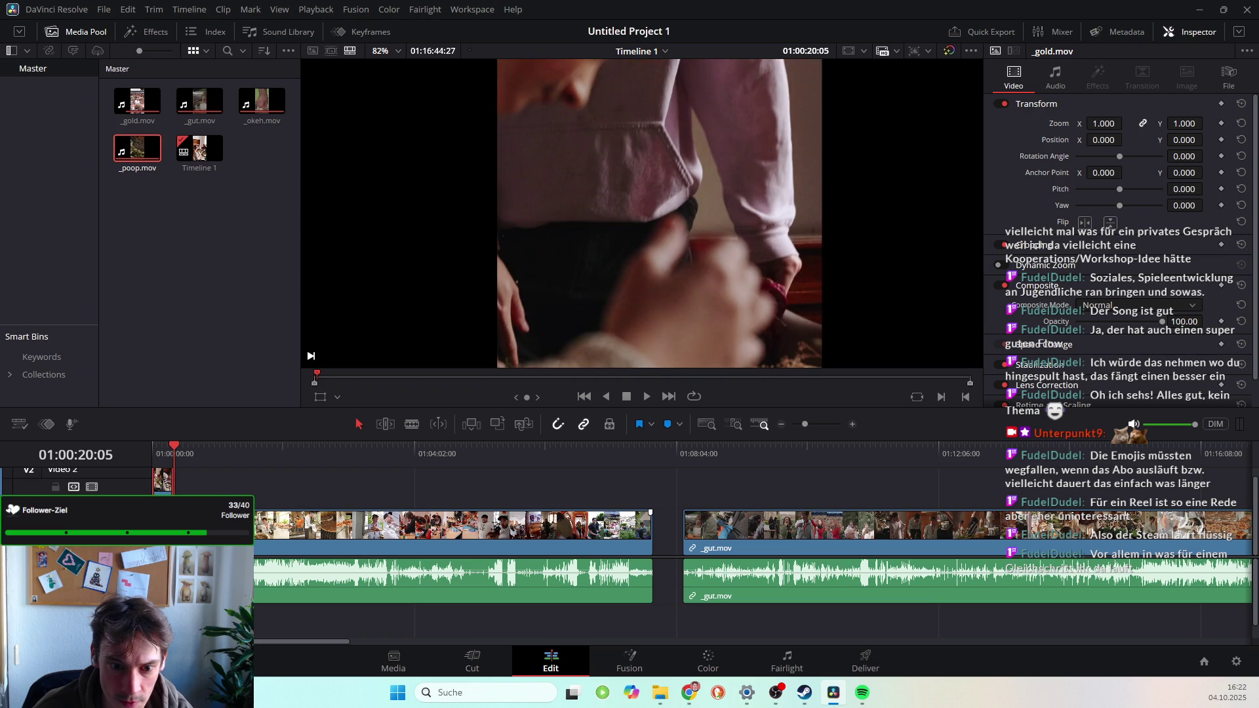
key("space")
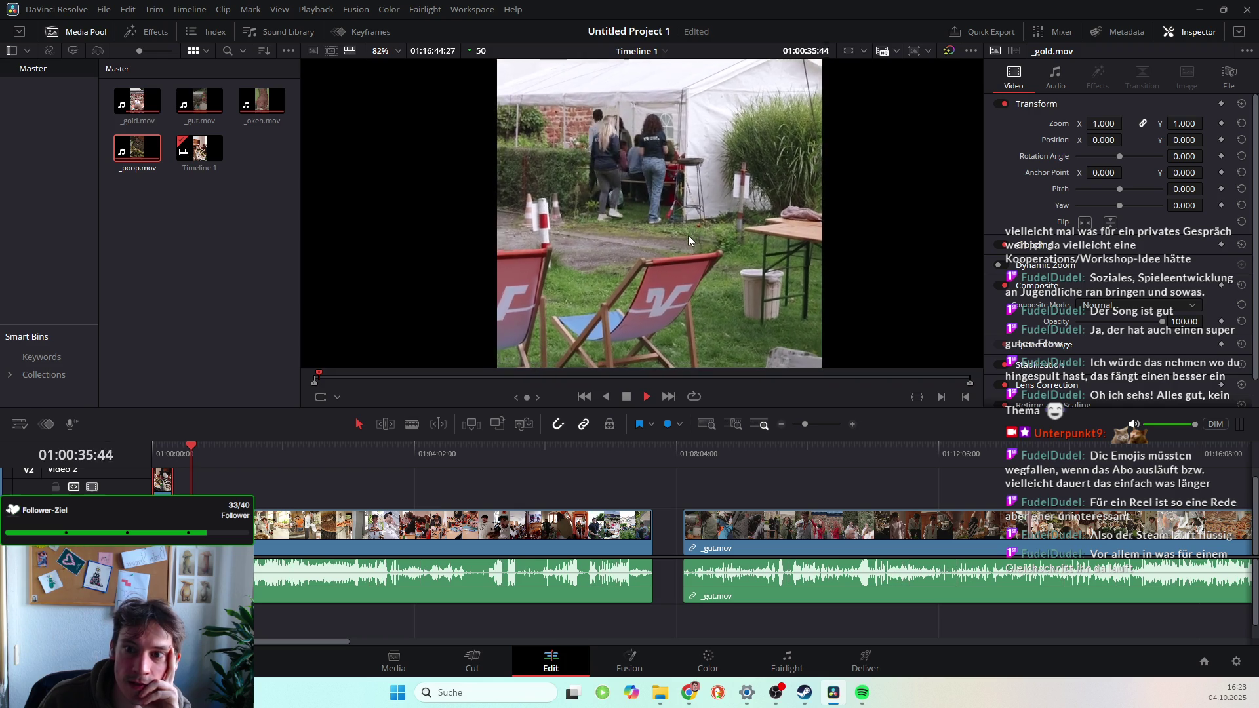
key("space")
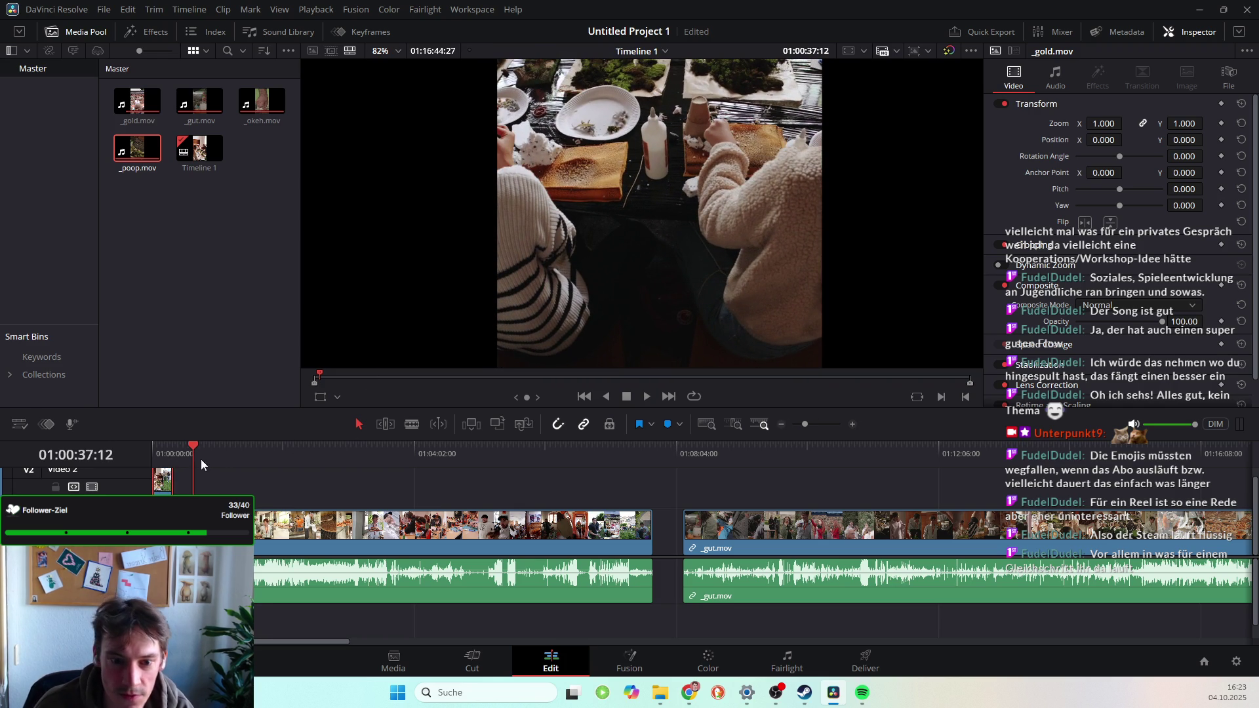
left_click(192, 447)
left_click_drag(193, 449, 191, 447)
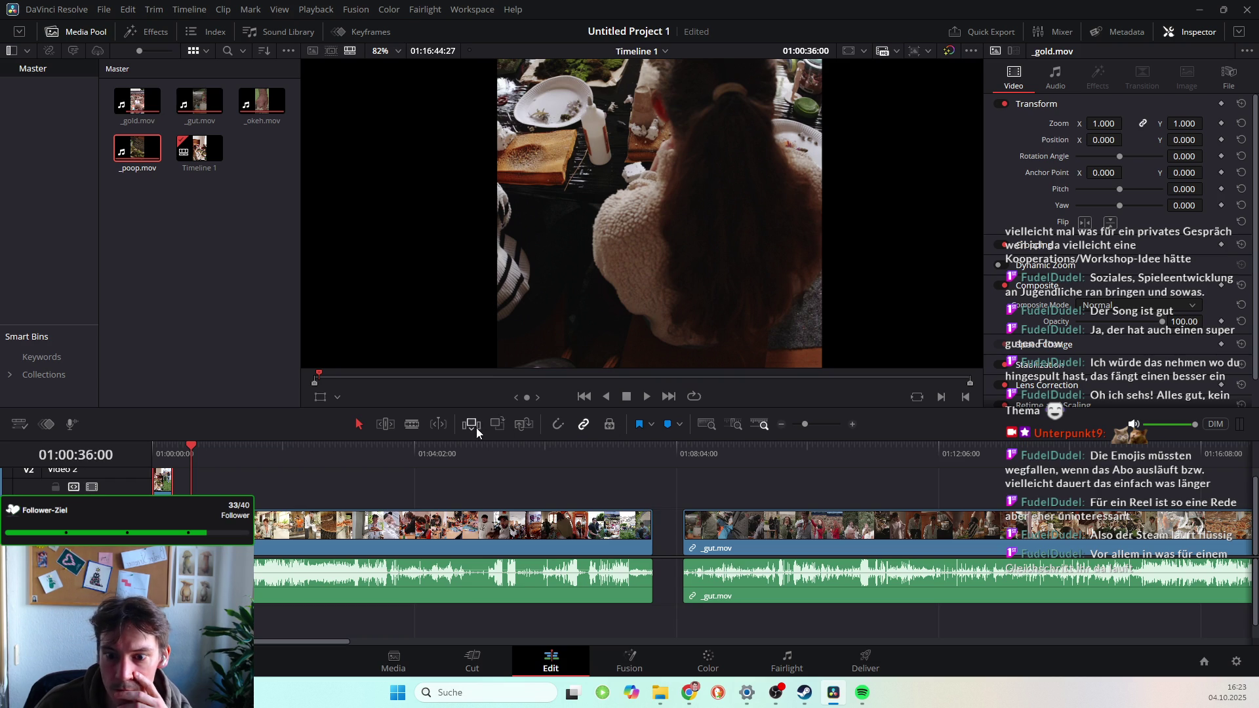
left_click(413, 424)
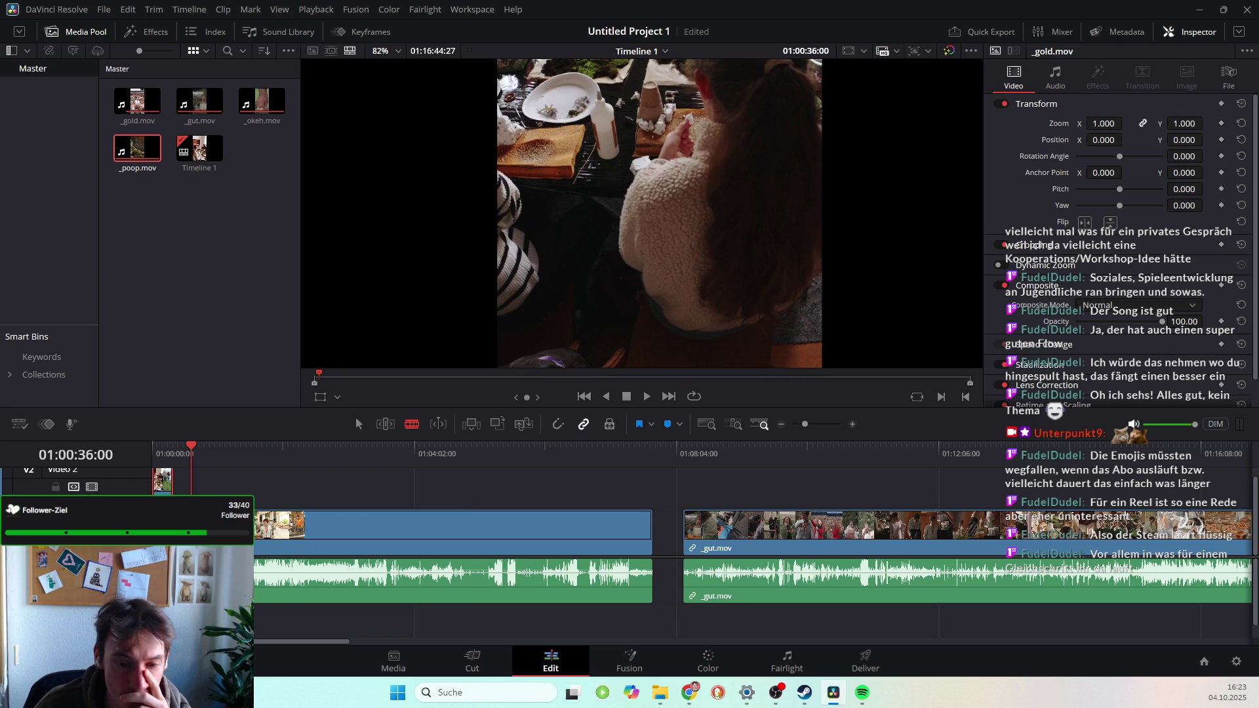
key("a")
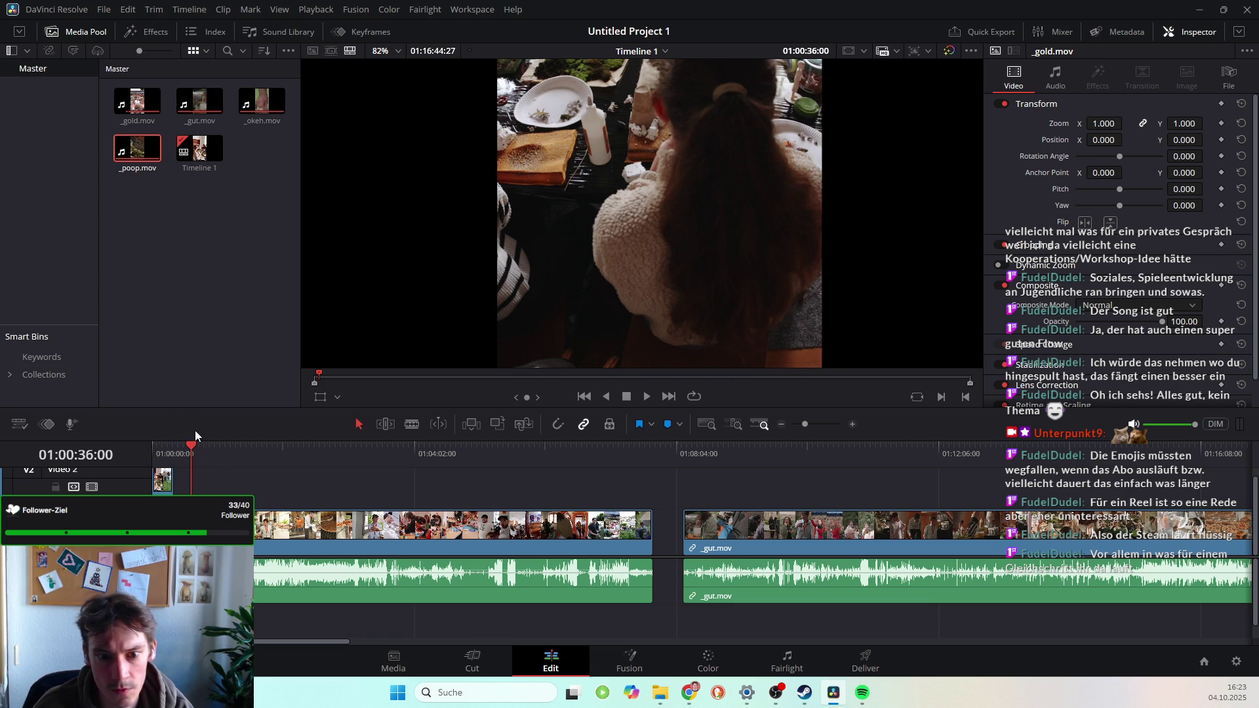
key("space")
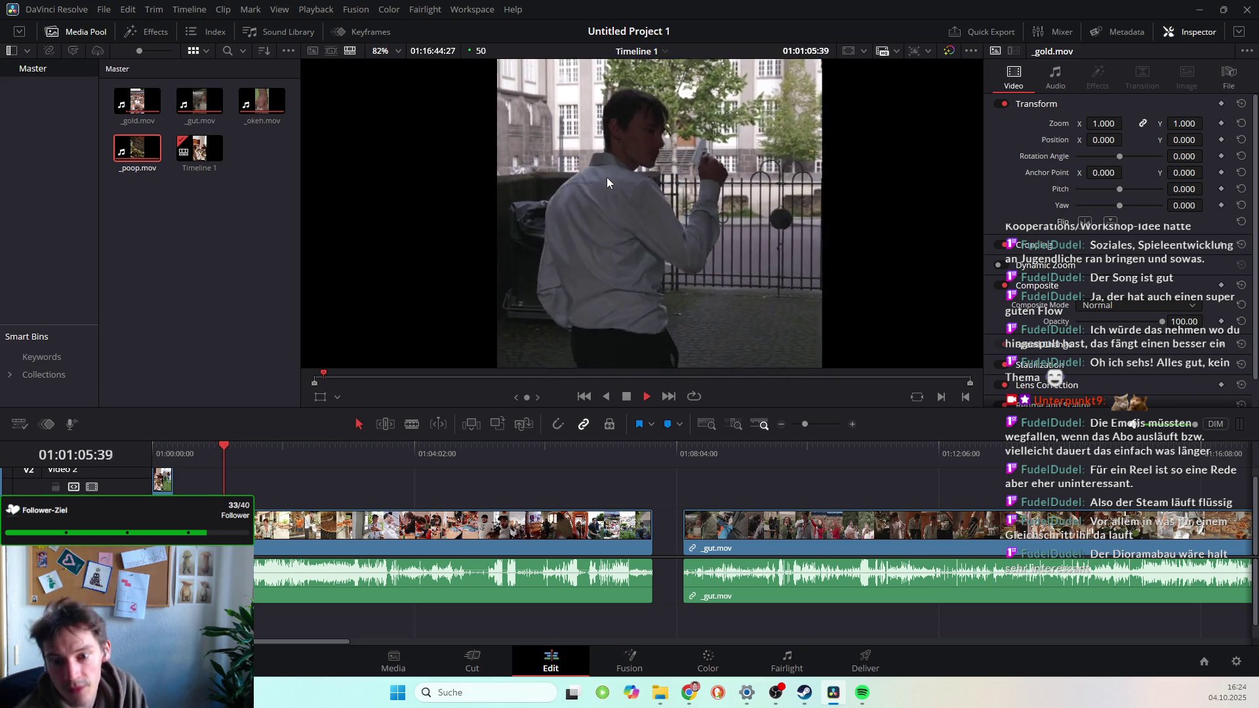
left_click(630, 397)
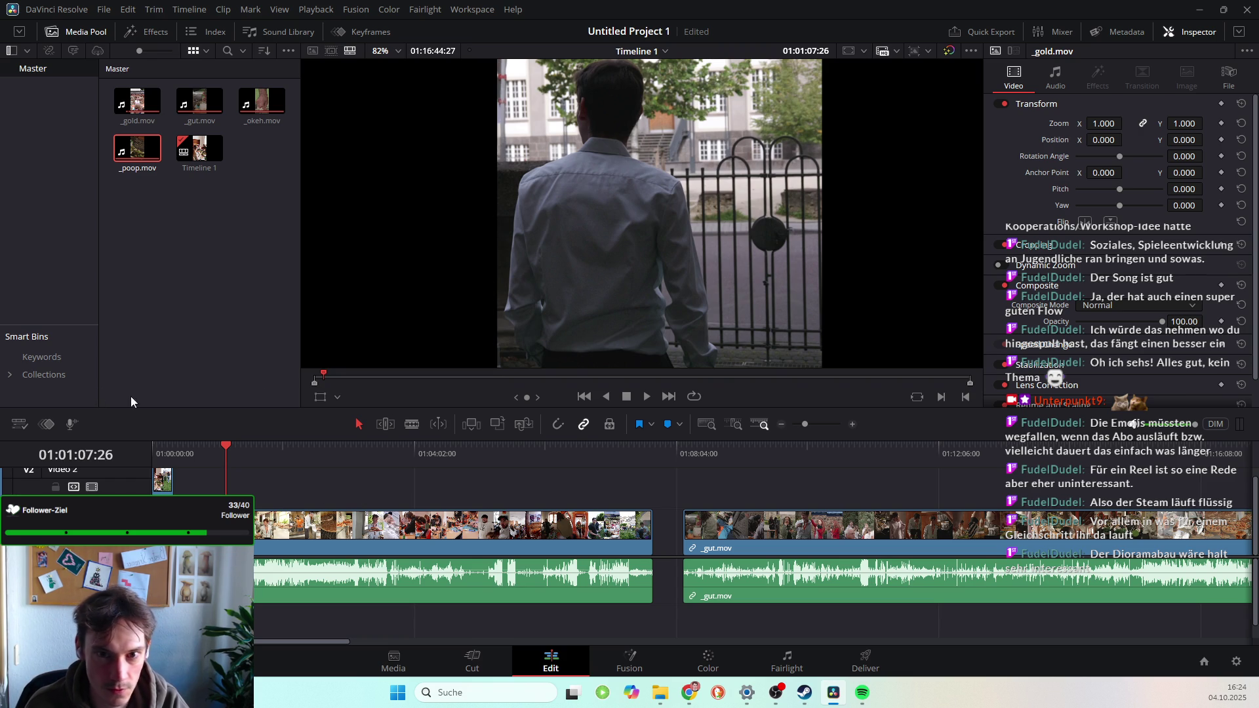
Scrub the playhead back to around 01:01:02 in the reel.
left_click_drag(226, 444, 220, 446)
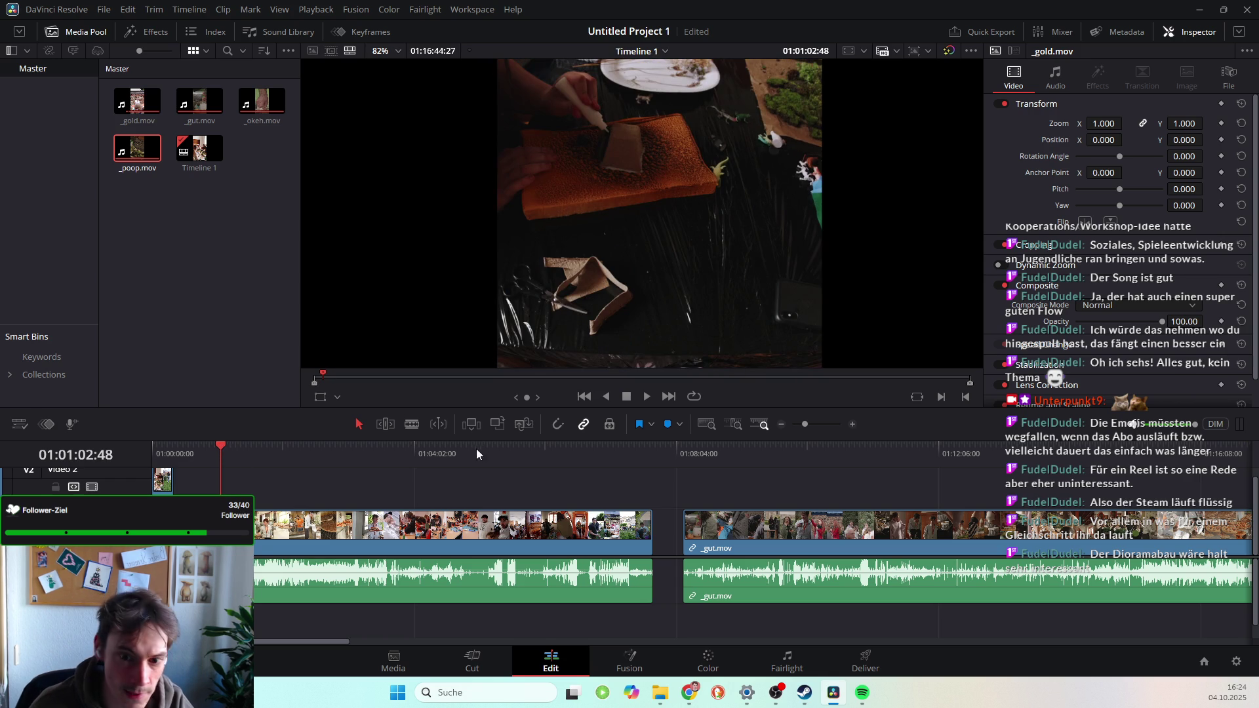
Drag _poop.mov from the Media Pool onto Video 2 after the first overlay, then play the reel.
left_click(412, 424)
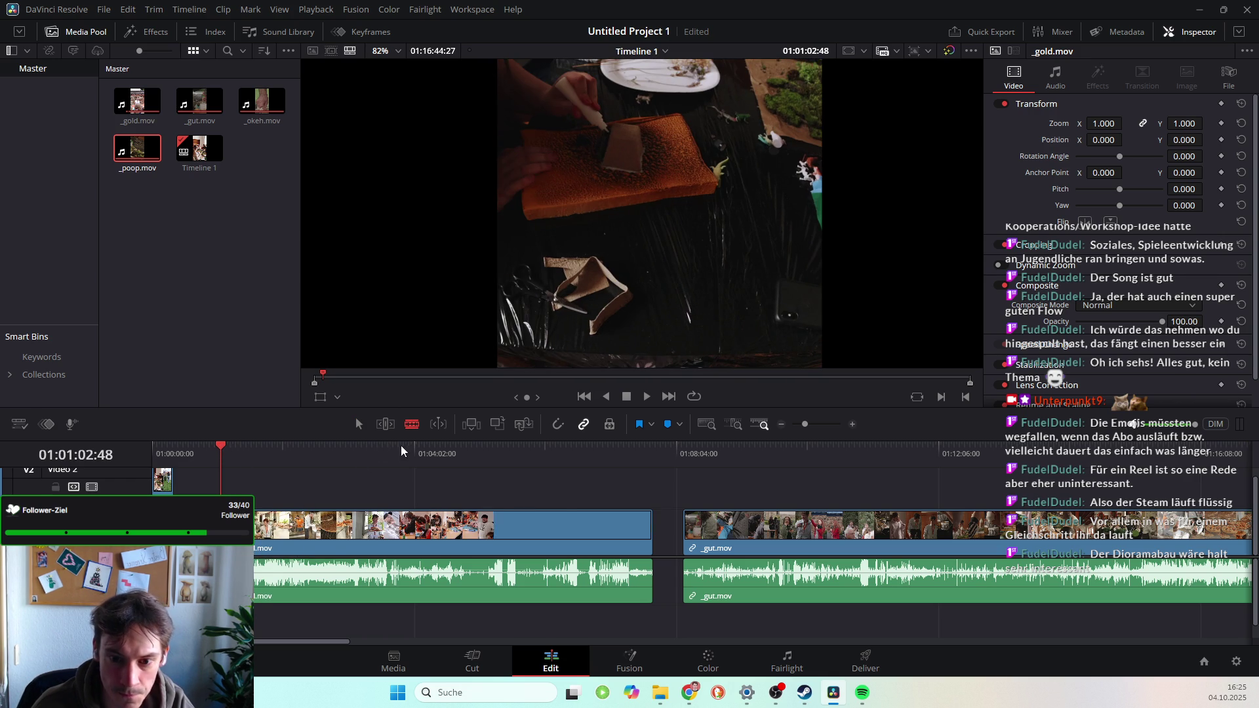
key("a")
mouse_move(137, 148)
left_mouse_down()
mouse_move(157, 315)
mouse_move(203, 485)
mouse_move(188, 490)
left_mouse_up()
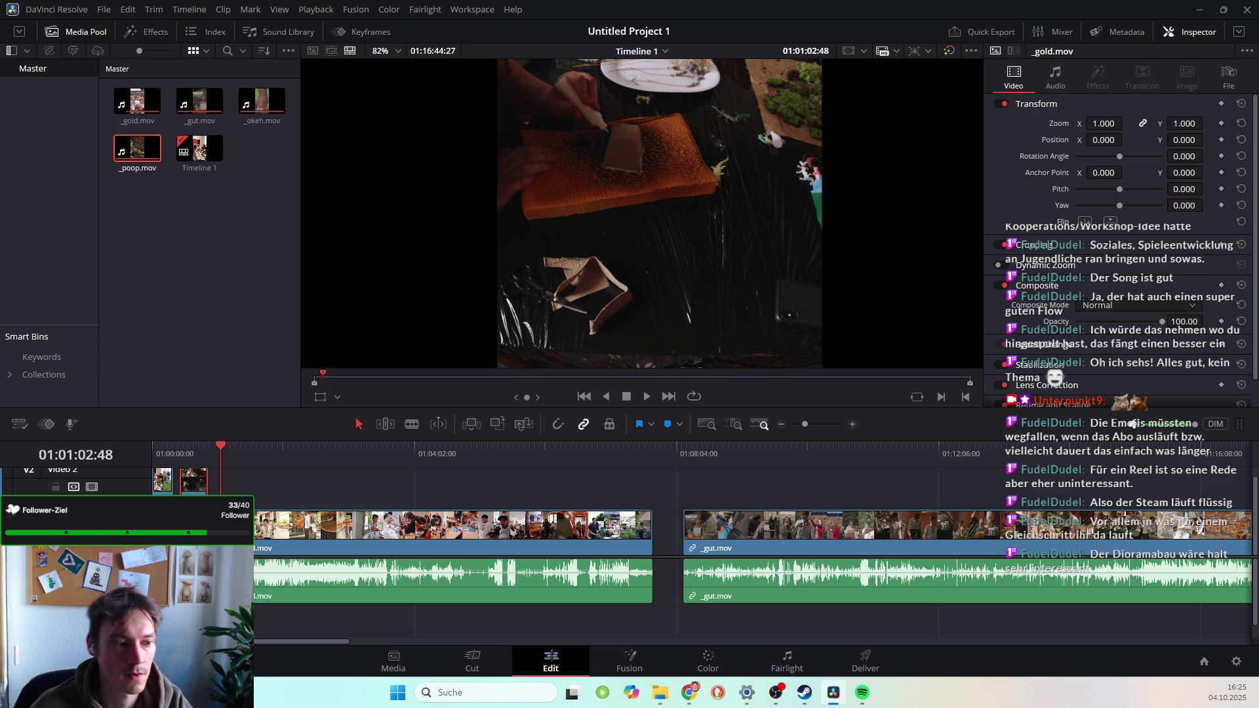
key("space")
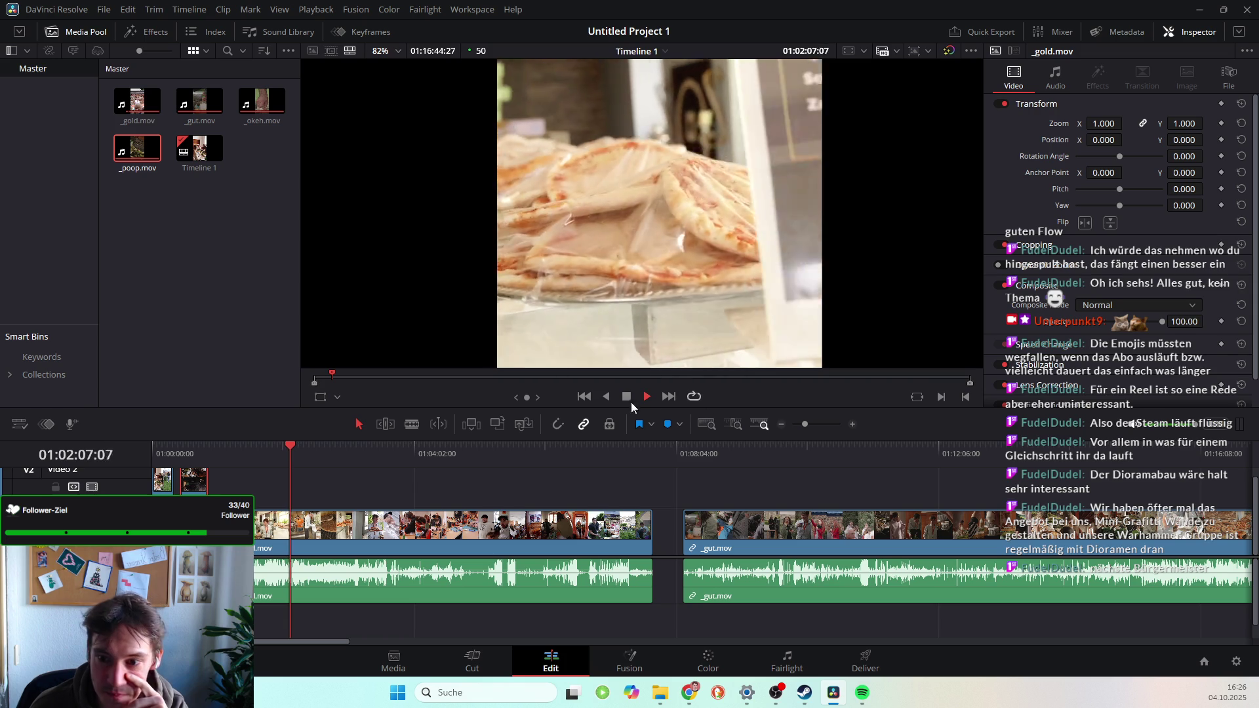
left_click(627, 396)
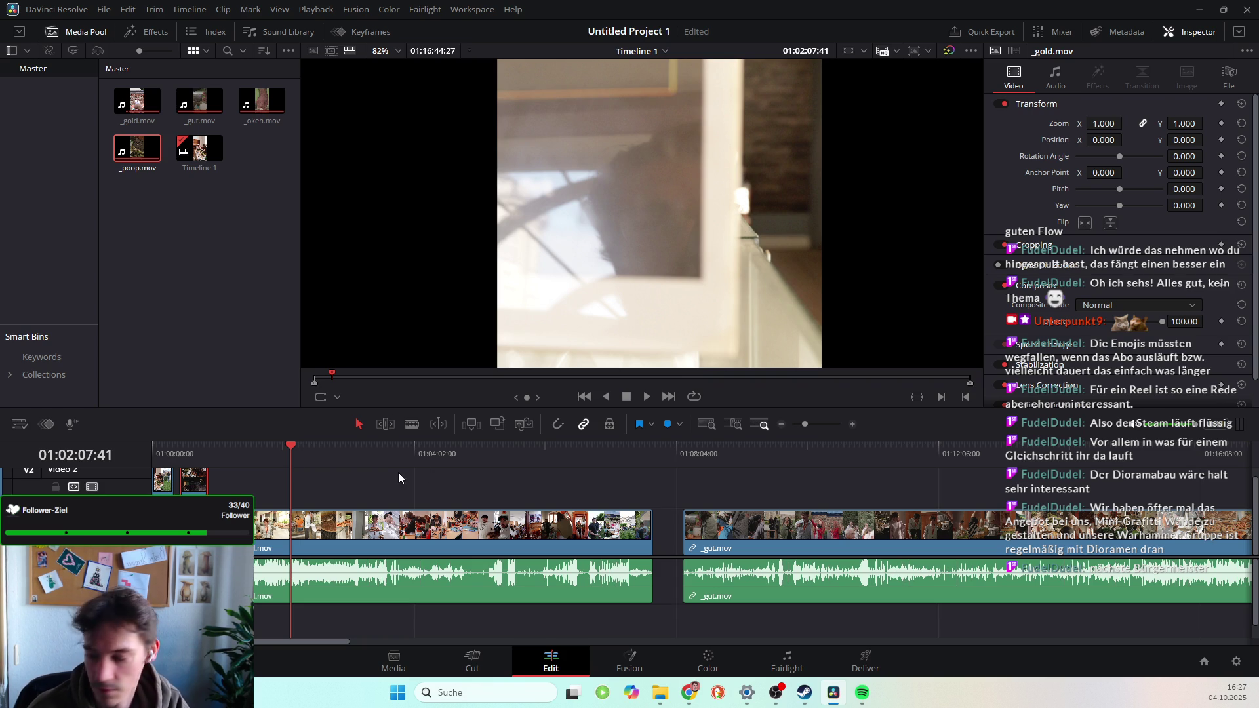
Resume playback from the pizza shot at 01:02:07:41 to review the following cuts.
key("space")
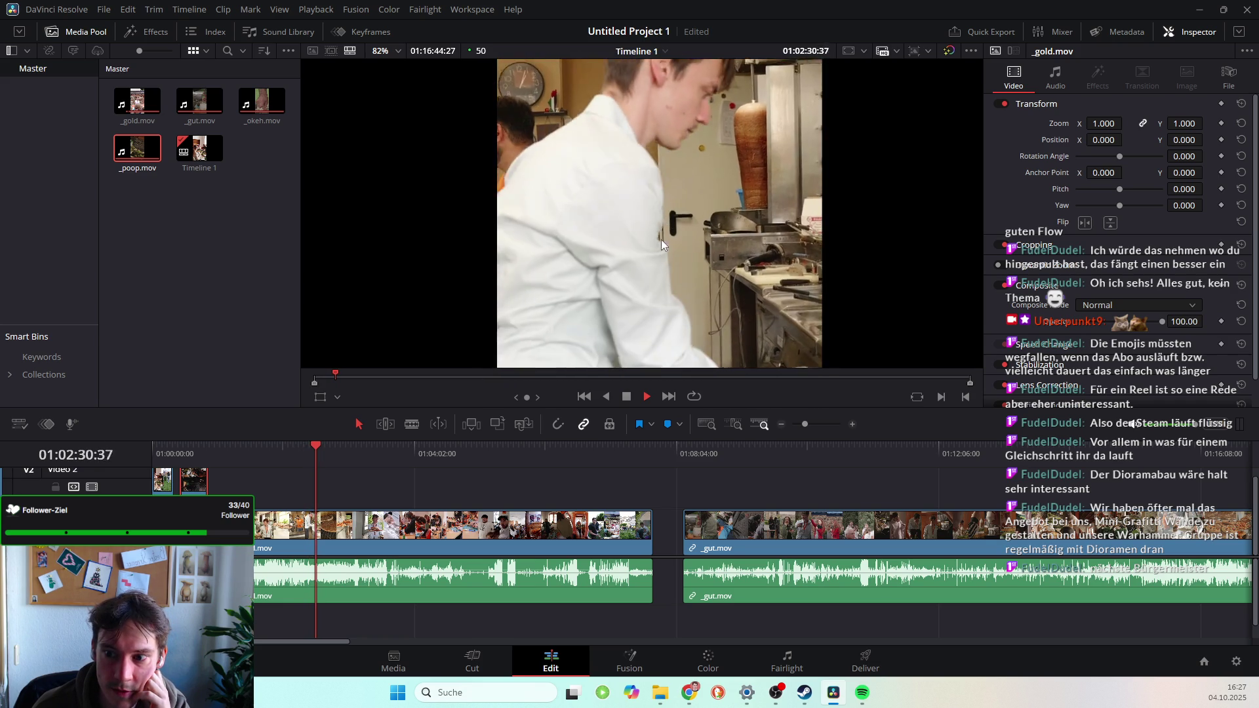
left_click(627, 397)
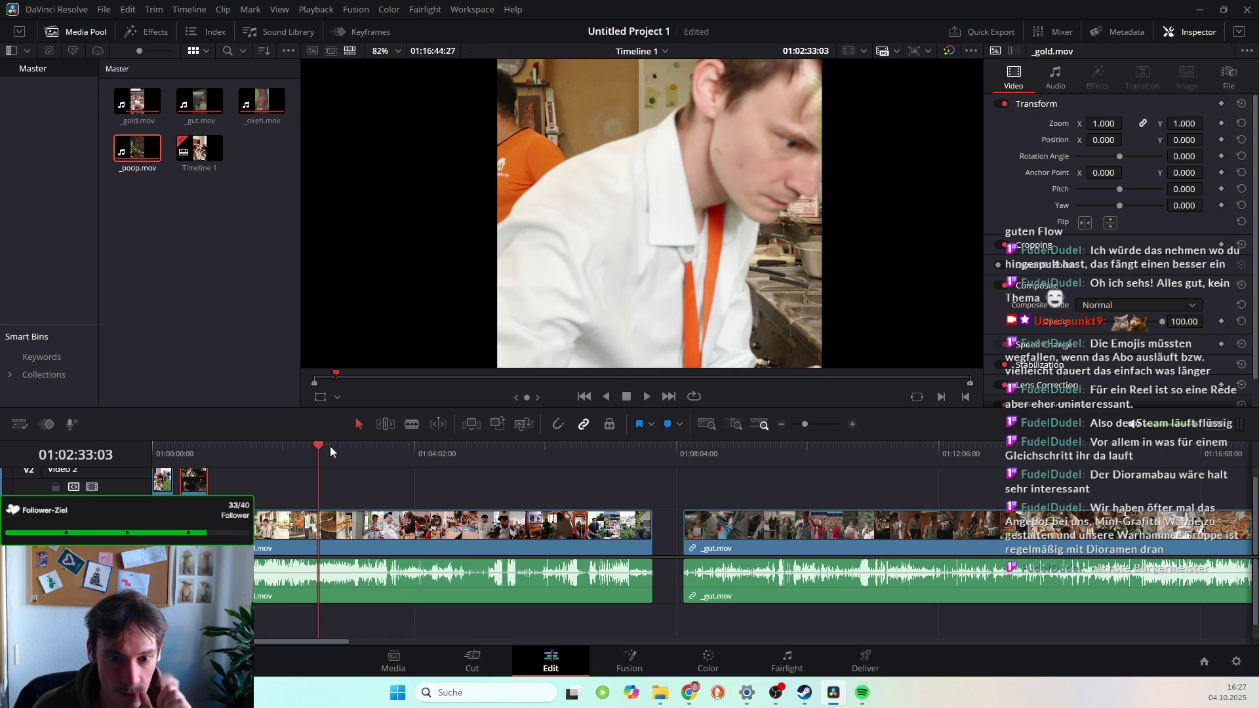
left_click_drag(316, 443, 308, 446)
key("space")
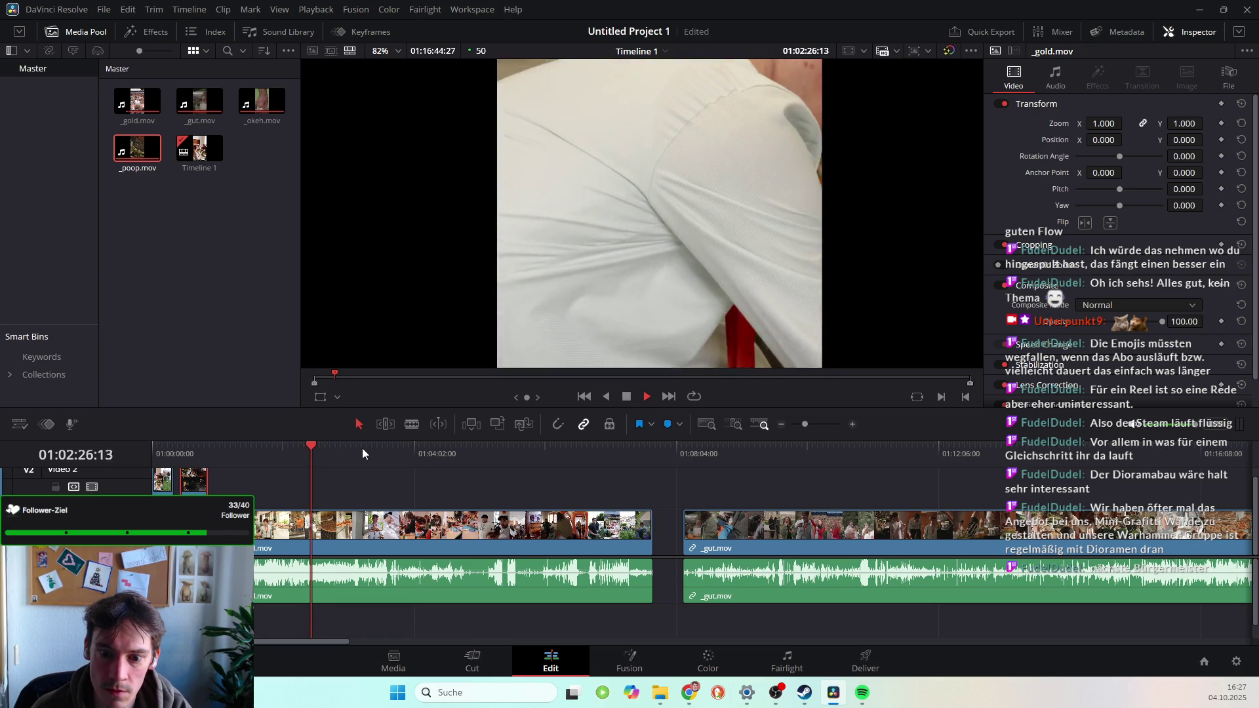
key("space")
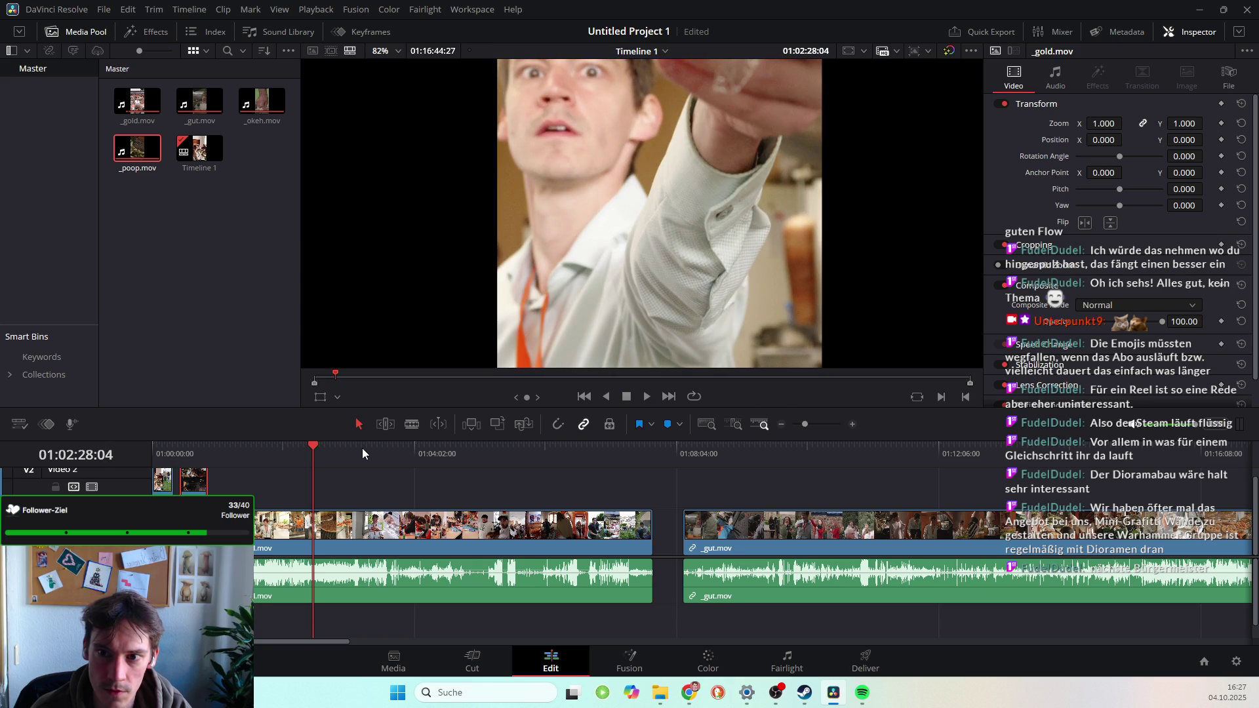
key("Left")
key("Left")
key("Left")
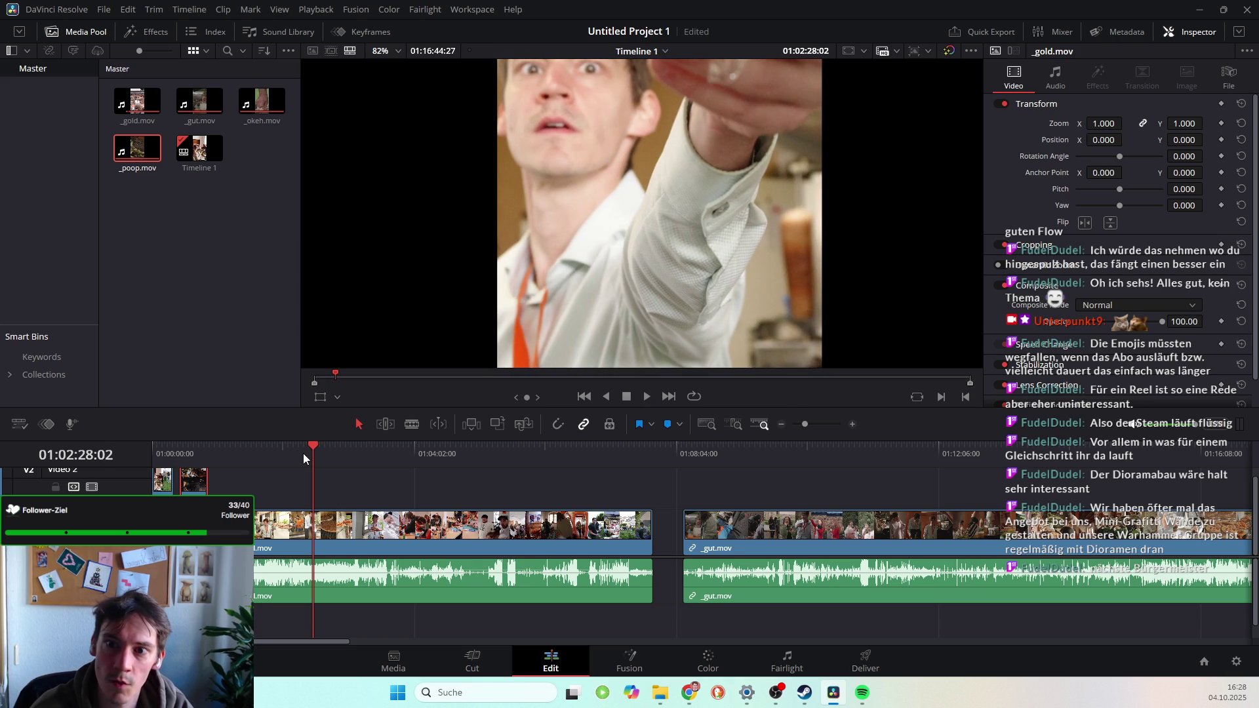
key("Left")
key("Left")
key("Left")
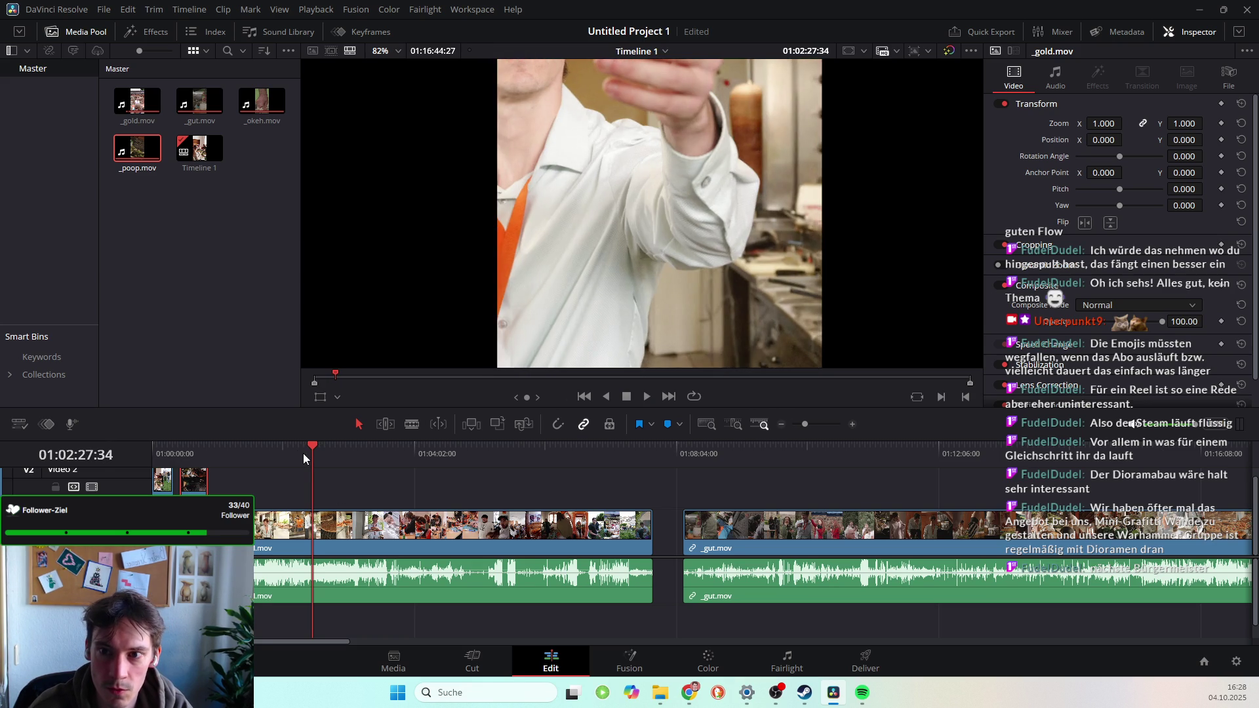
key("Right")
key("Right")
key("Right")
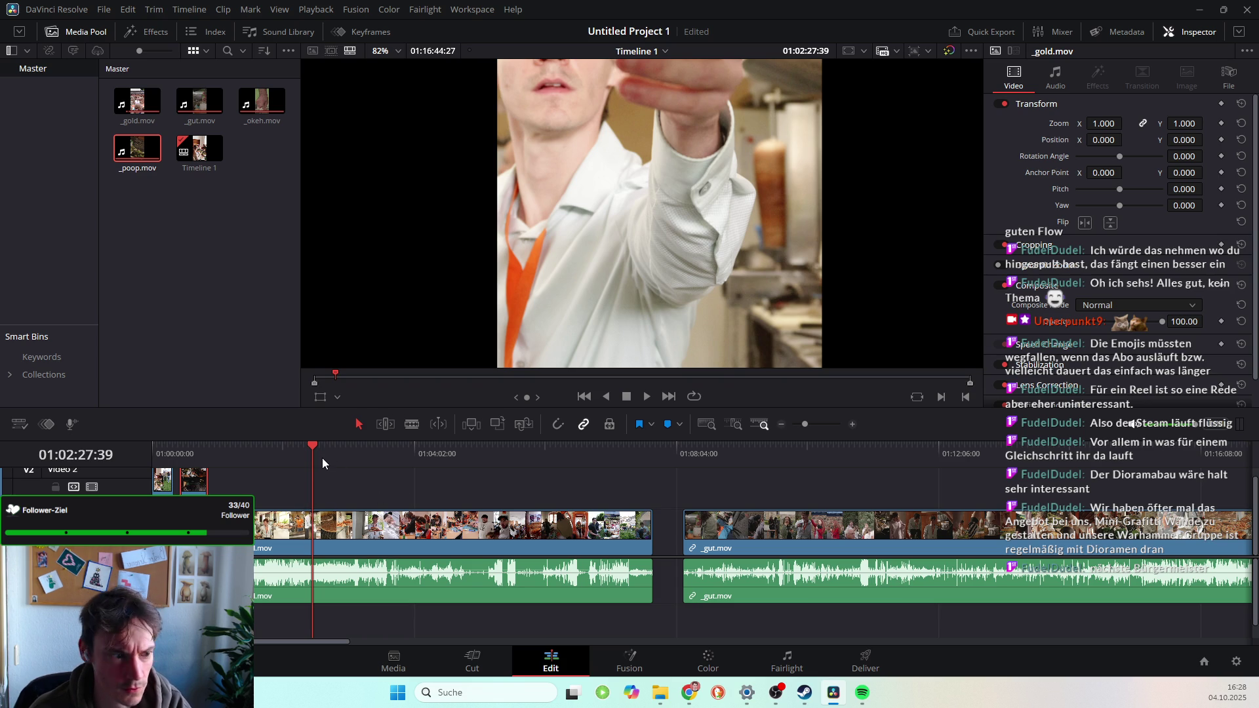
key("Down")
left_click(285, 447)
left_click_drag(286, 447, 312, 451)
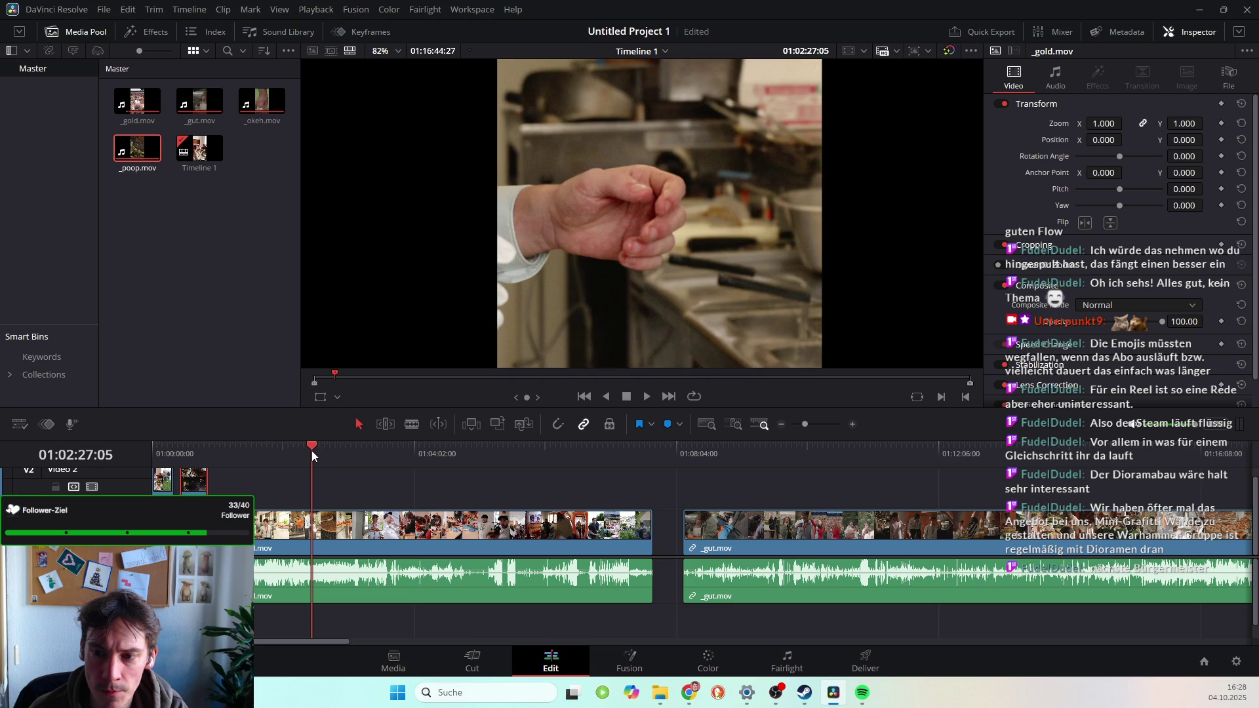
Cut _gold.mov one frame later, delete the footage before the cut, and play it back.
left_click_drag(312, 450, 313, 450)
left_click(312, 524)
key("a")
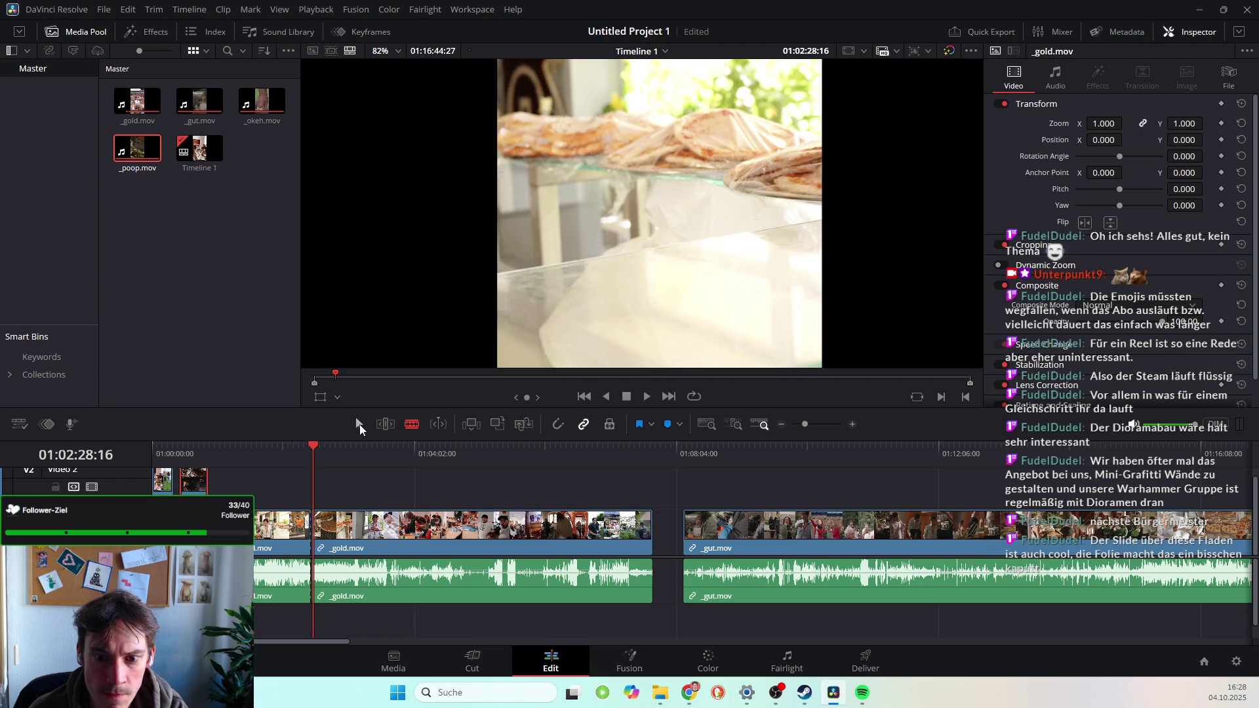
left_click(274, 524)
key("Delete")
key("space")
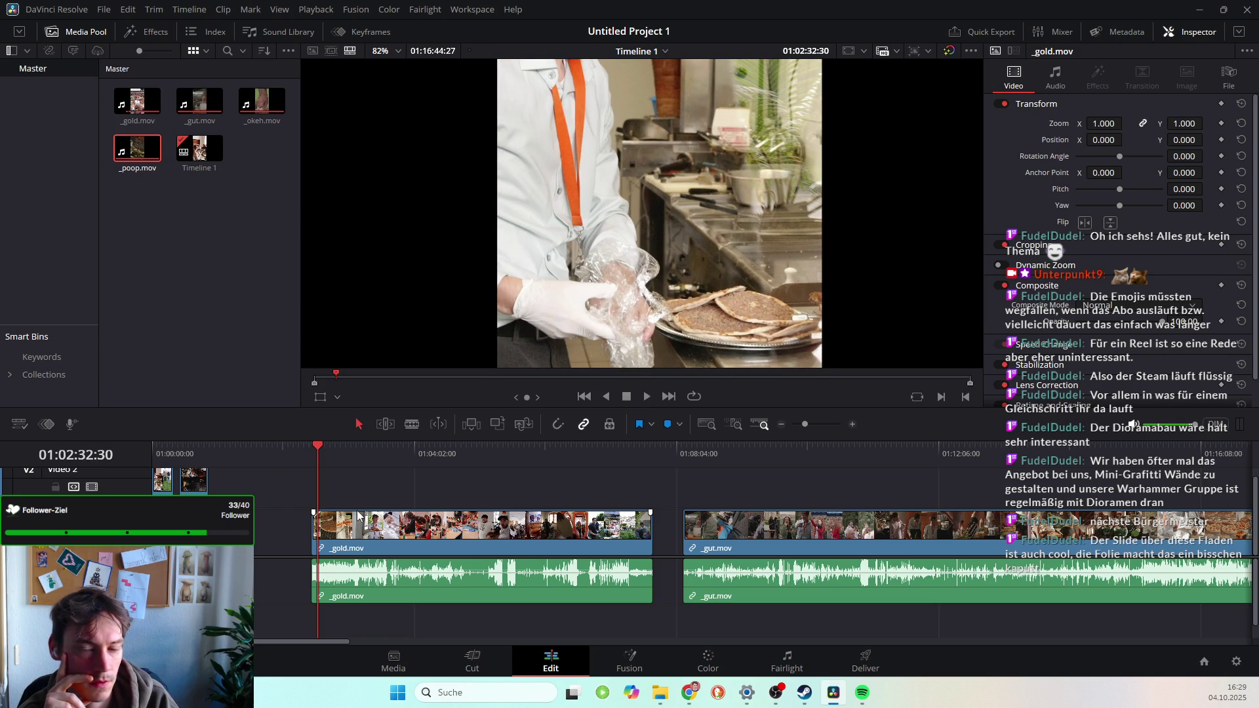
key("space")
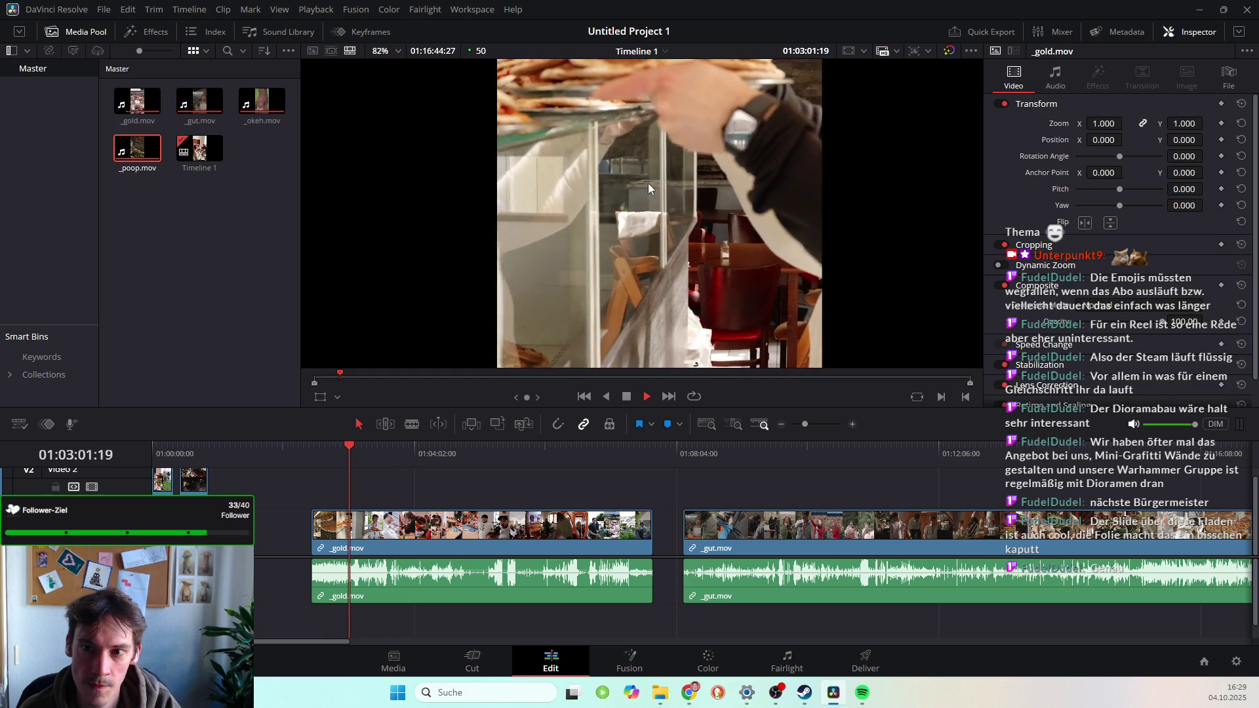
key("space")
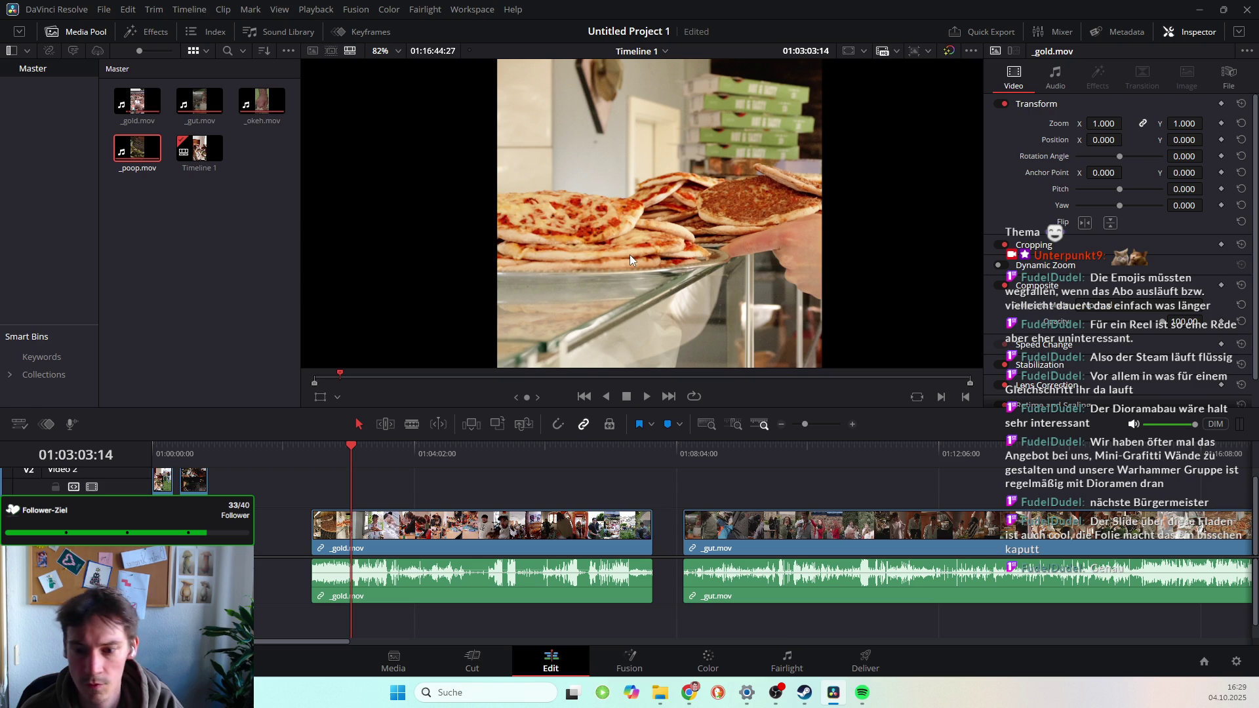
left_click_drag(352, 449, 312, 449)
key("space")
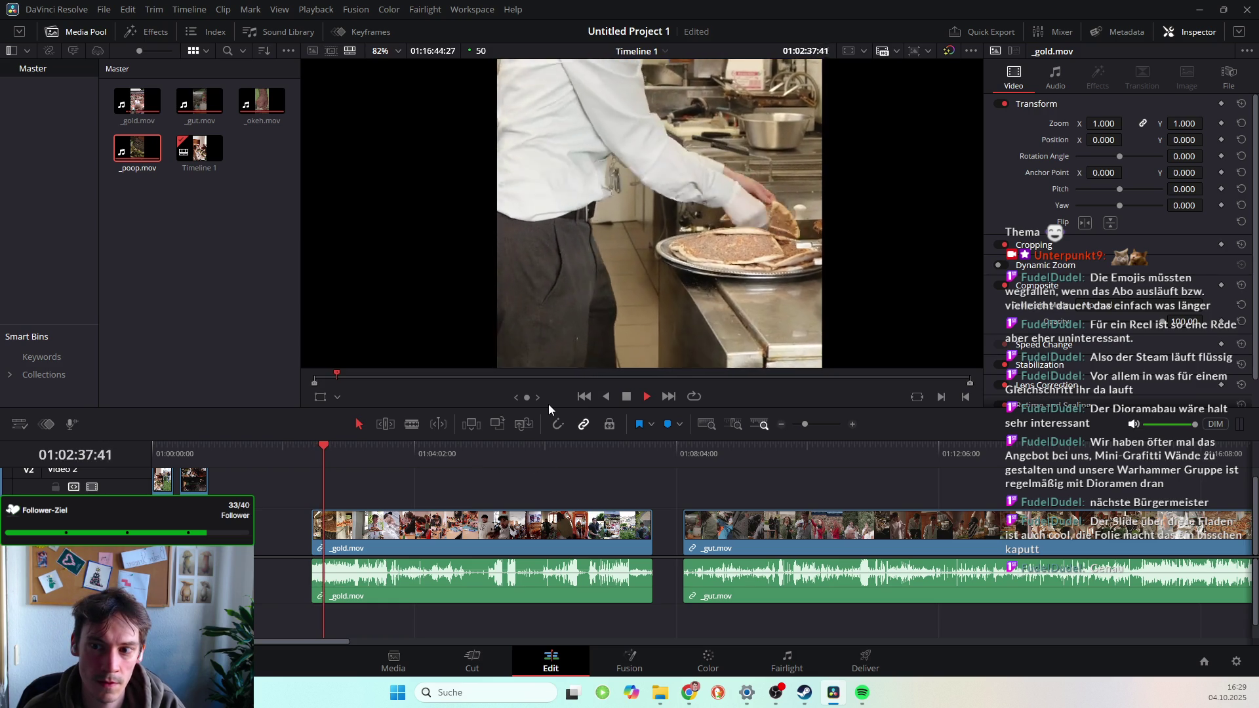
key("space")
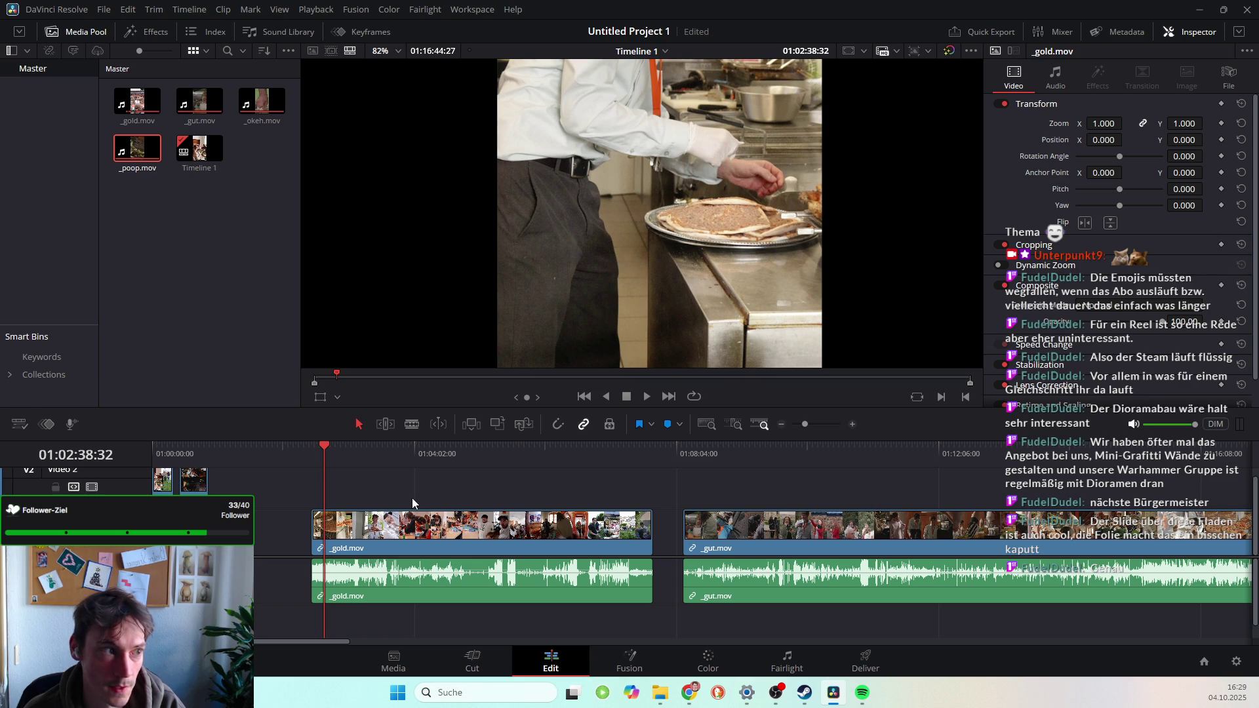
Blade _gold.mov just after its start and play back the new opening.
left_click(410, 424)
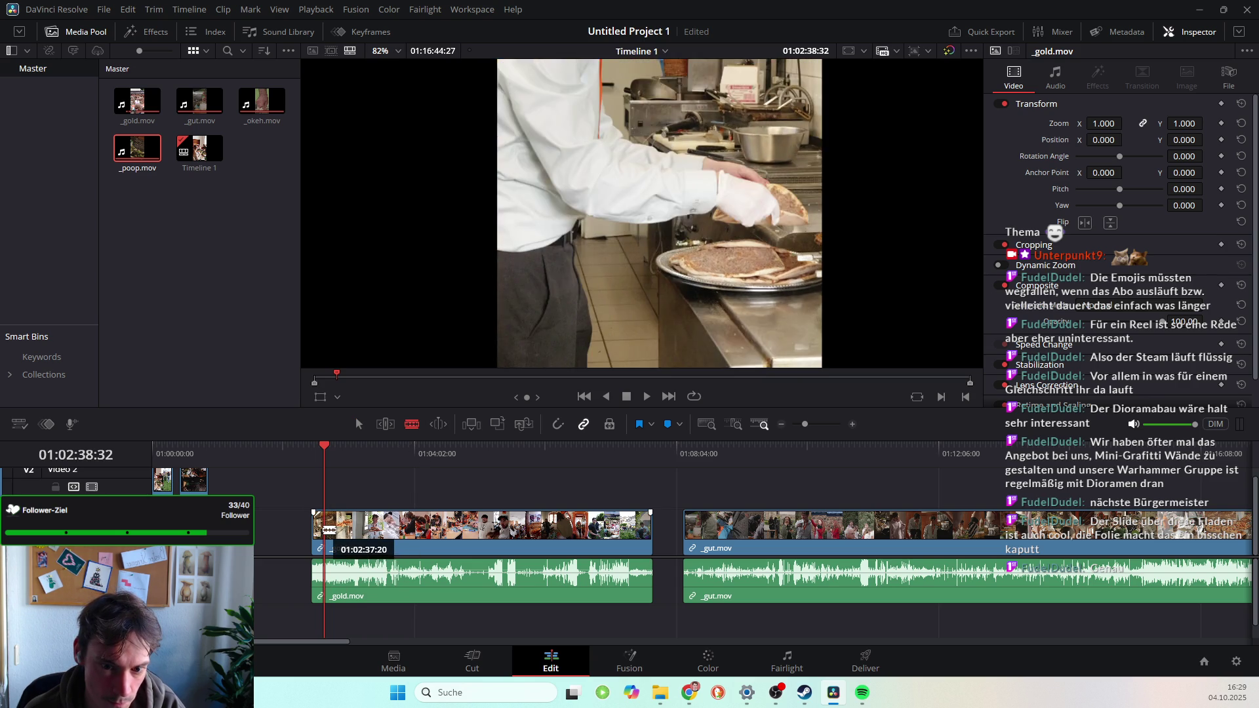
left_click(325, 530)
key("a")
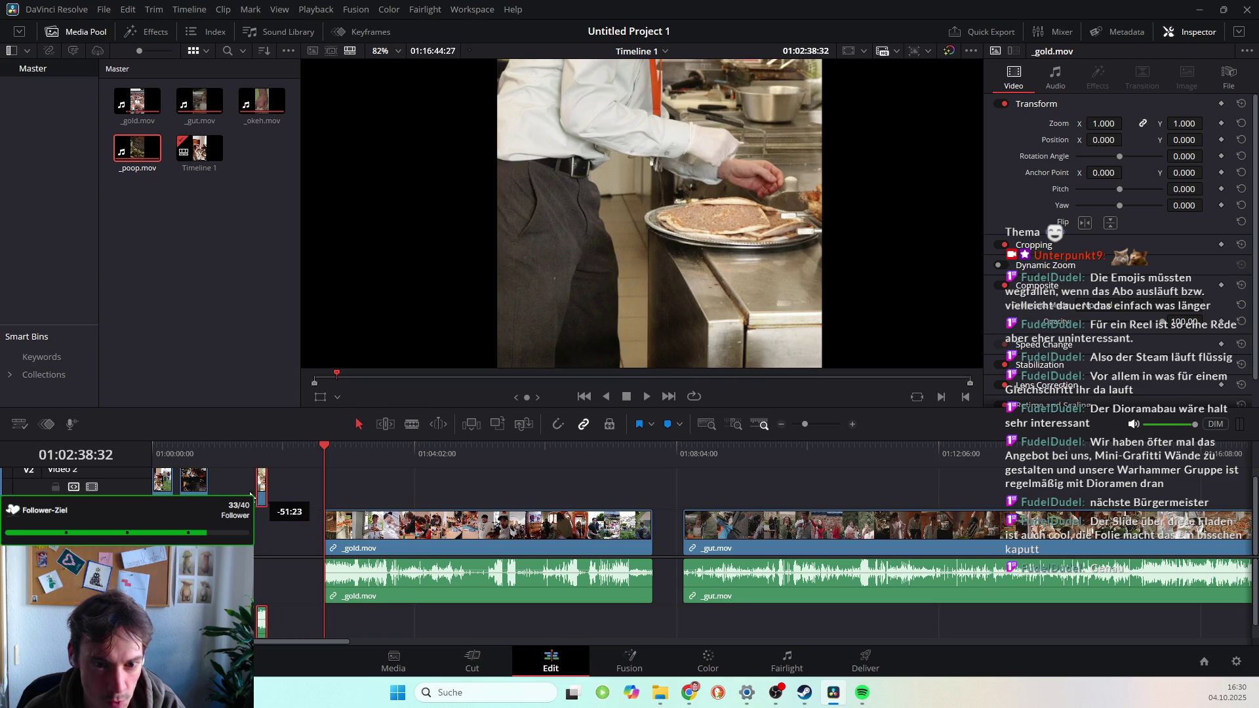
key("space")
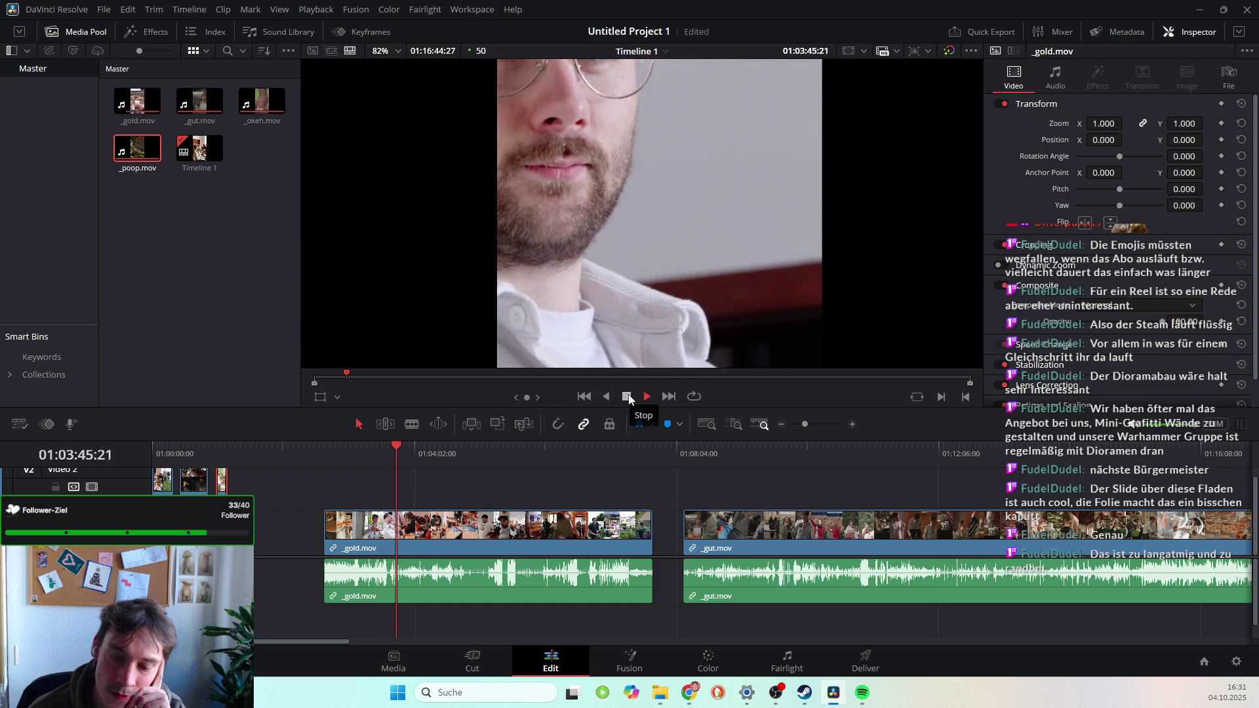
left_click(628, 396)
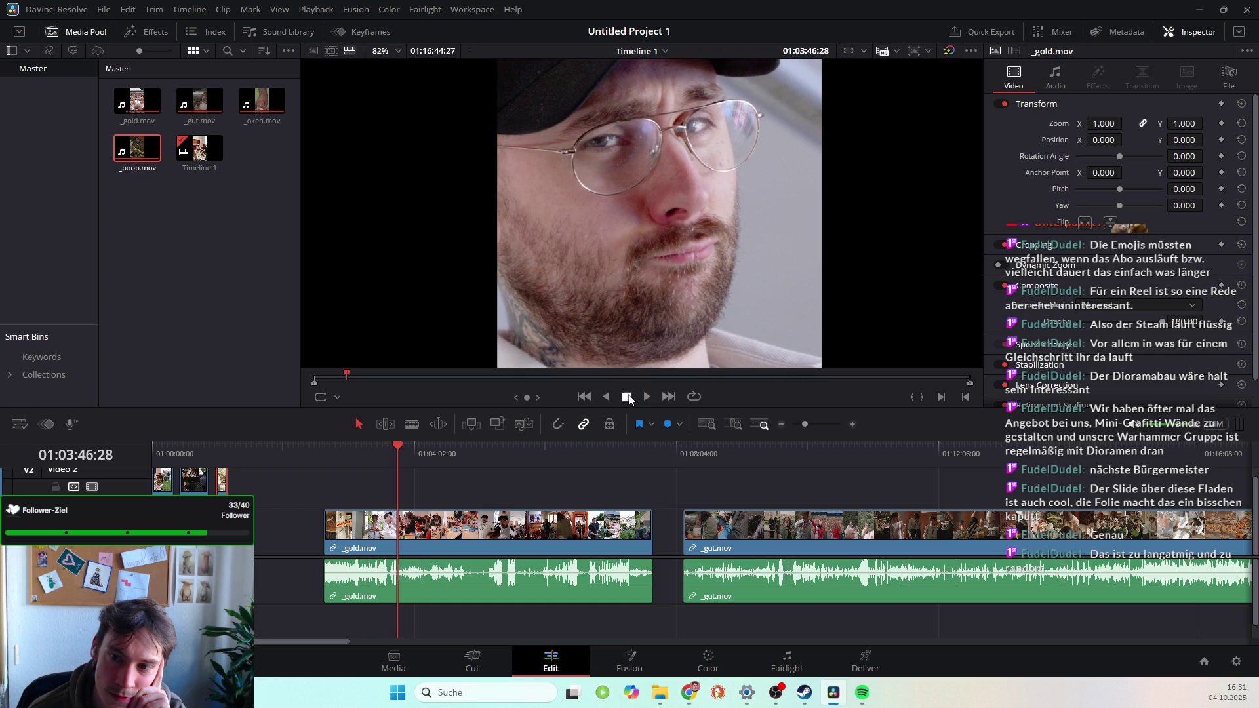
left_click(645, 396)
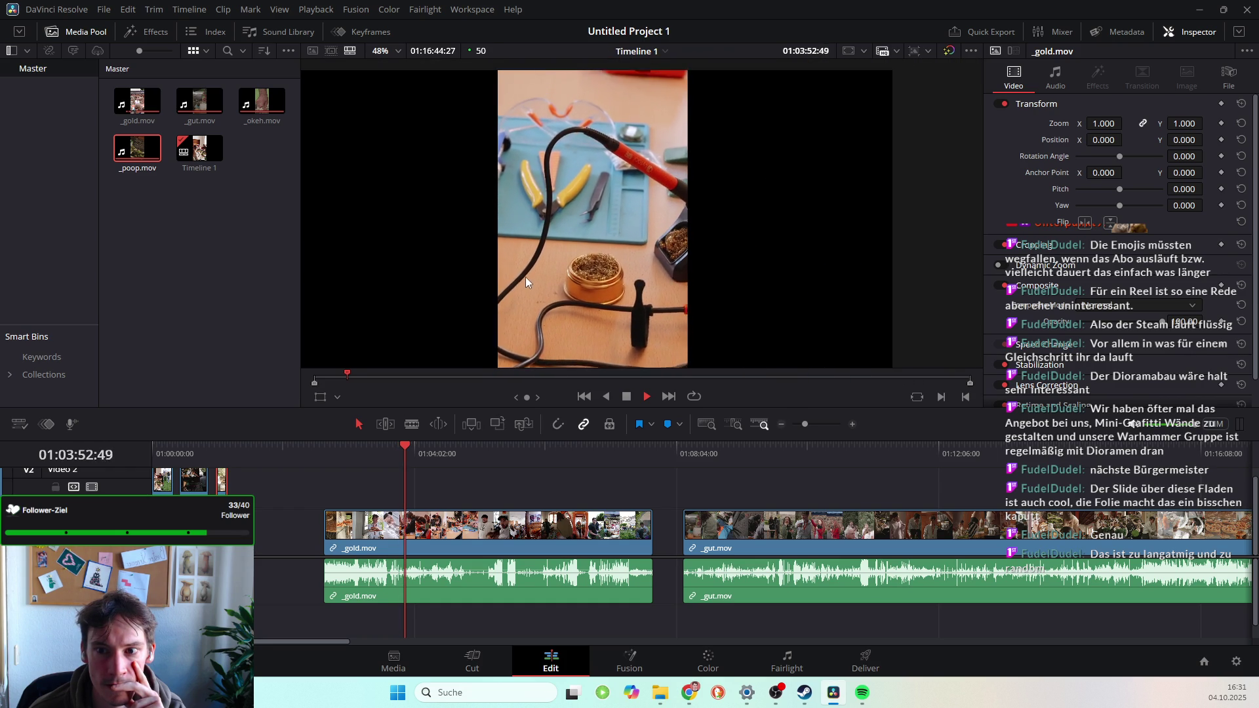
left_click(637, 396)
left_click_drag(408, 448, 400, 447)
key("Right")
key("Right")
key("Right")
key("Right")
key("Right")
key("Right")
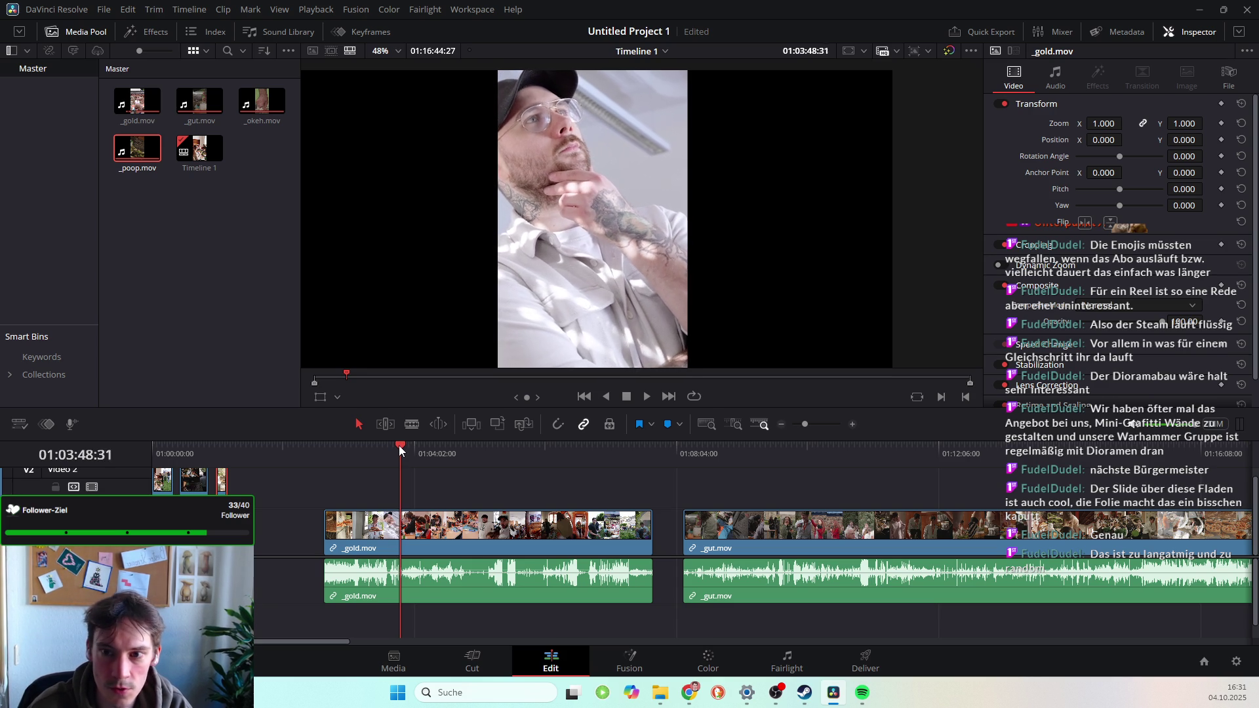
key("Right")
key("Right")
key("Right")
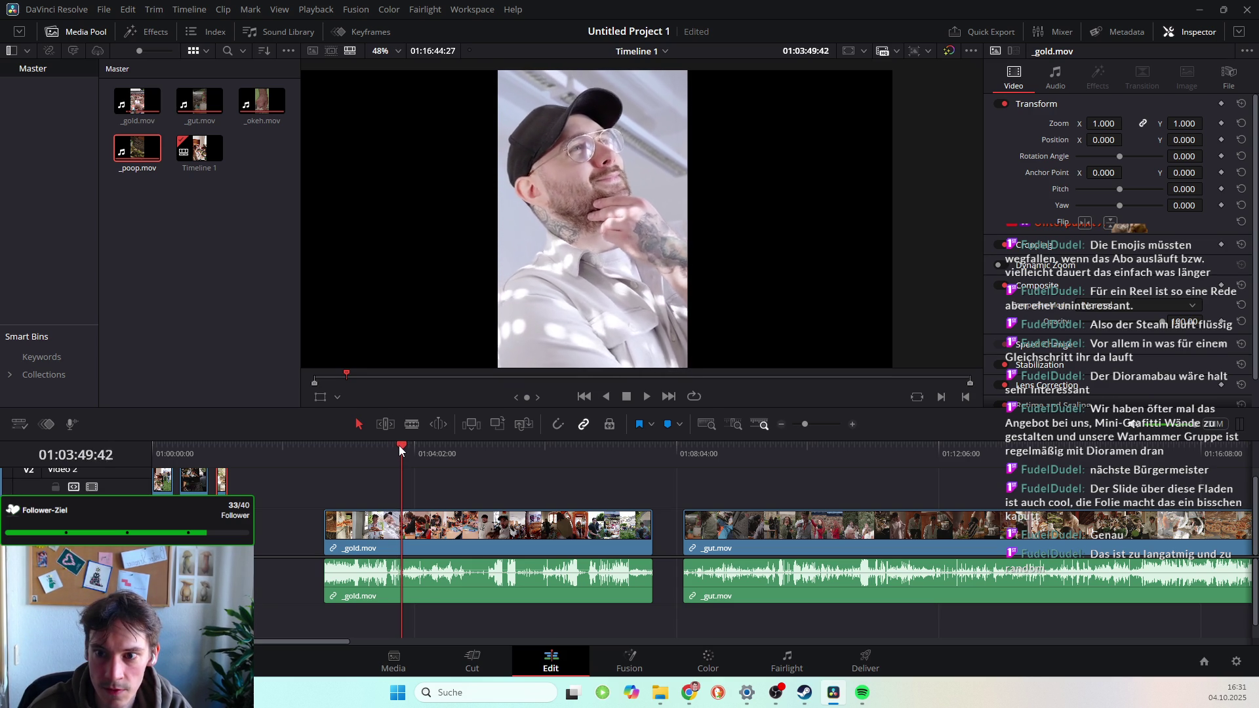
key("Left")
key("Left")
key("Left")
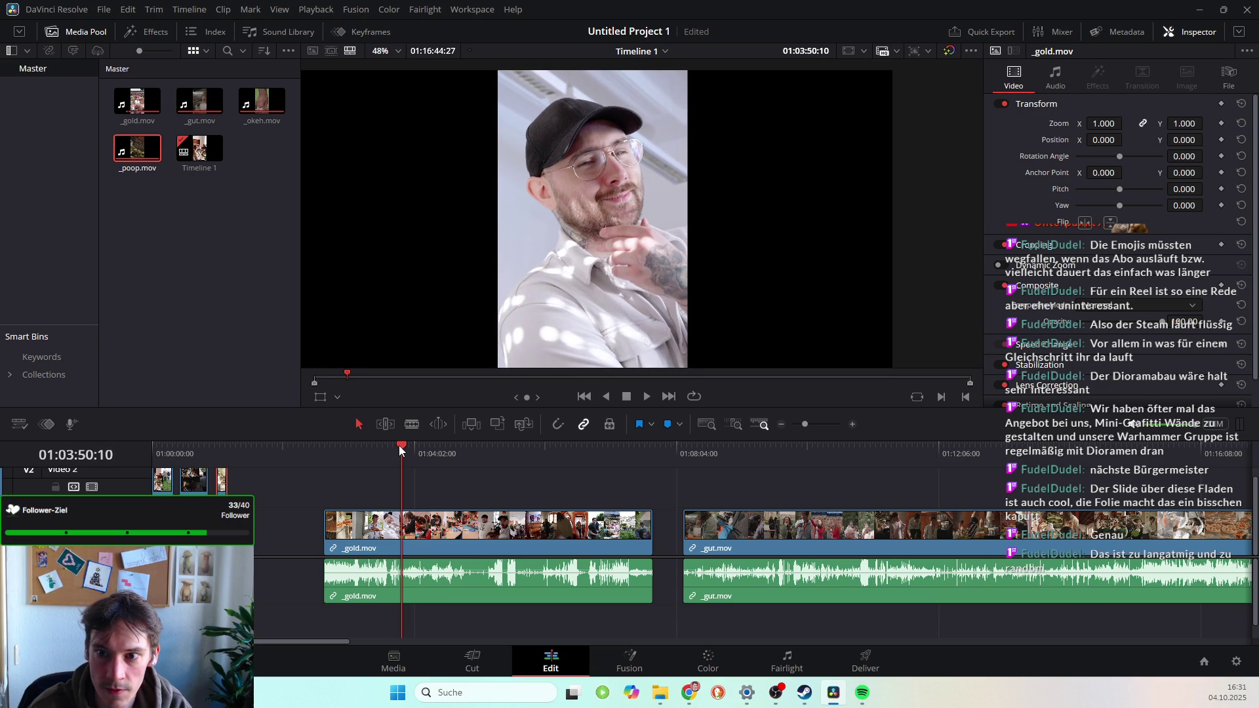
key("Right")
key("Right")
key("Right")
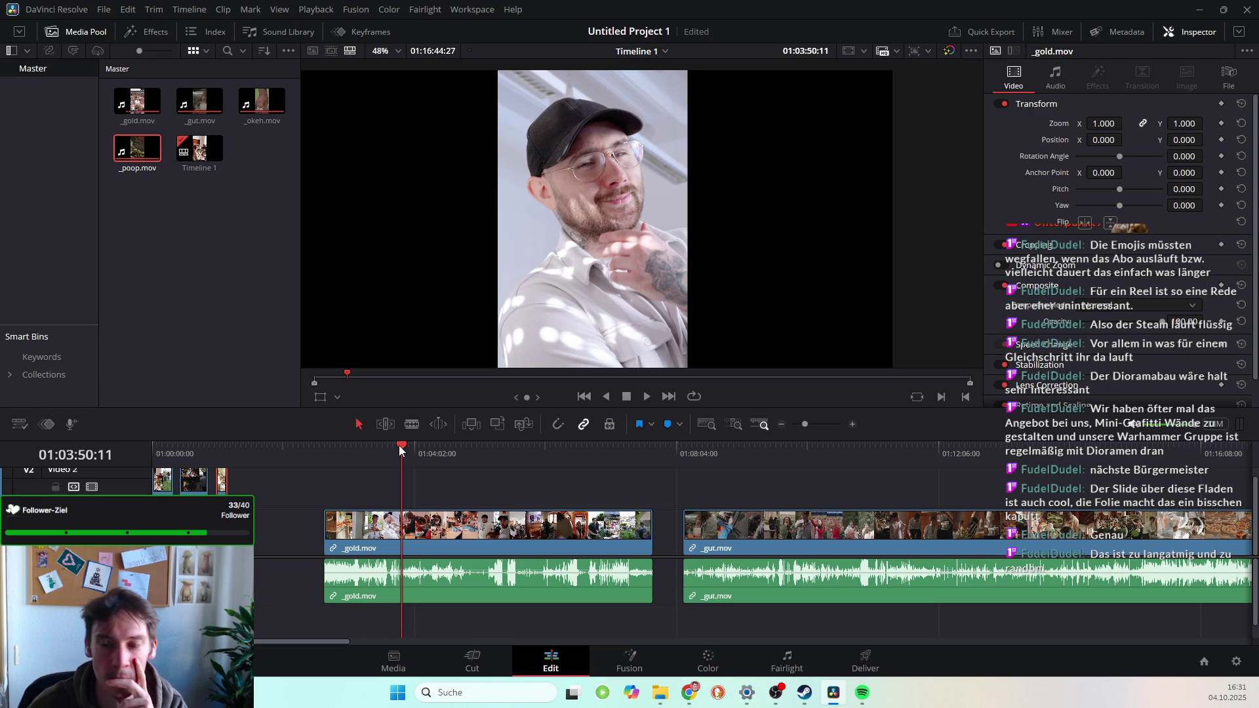
key("Left")
key("Left")
key("Left")
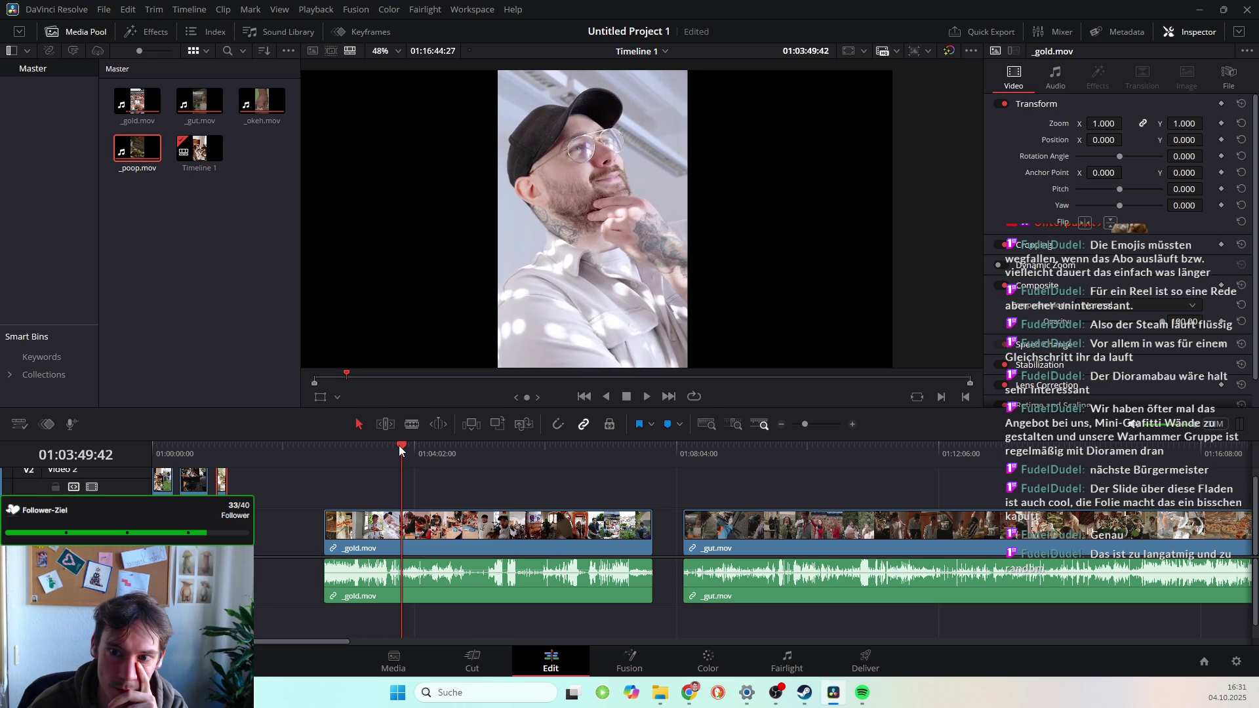
key("Right")
key("Right")
key("Right")
key("Left")
key("Left")
key("Left")
key("Left")
key("Left")
key("Left")
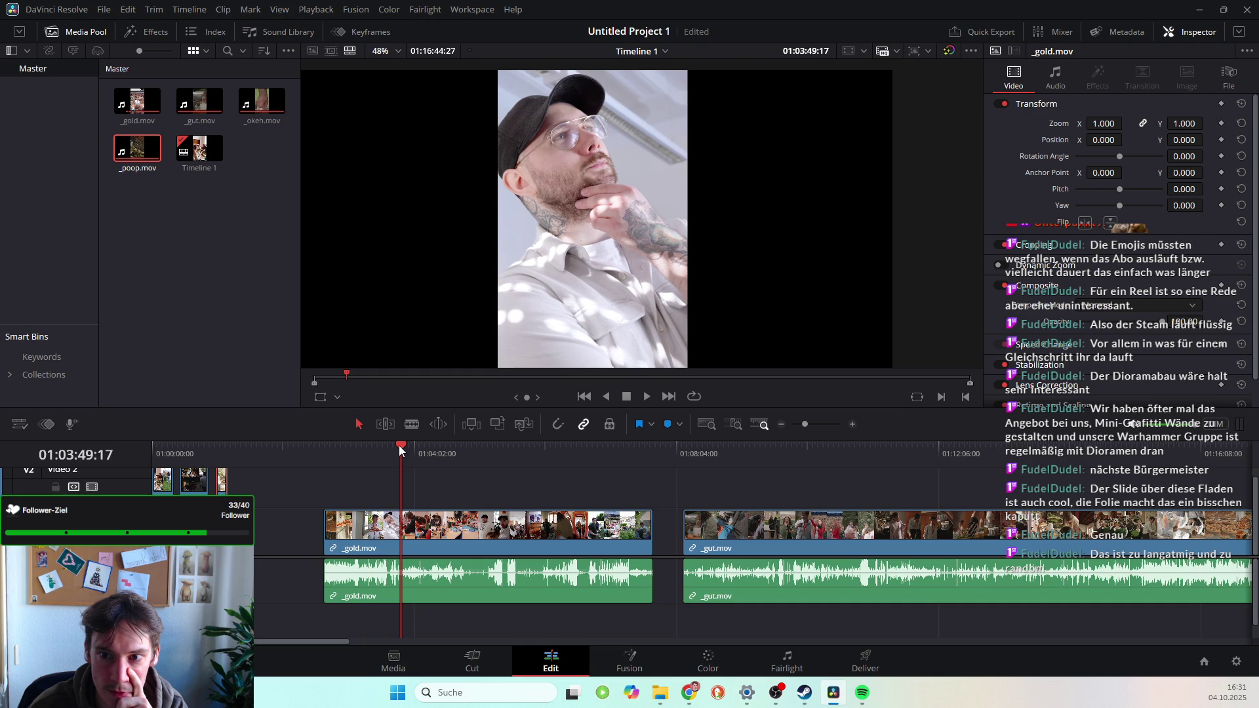
key("Right")
key("Right")
key("Right")
Cut _gold.mov at the playhead, delete the first piece, and play from the new cut.
left_click(411, 423)
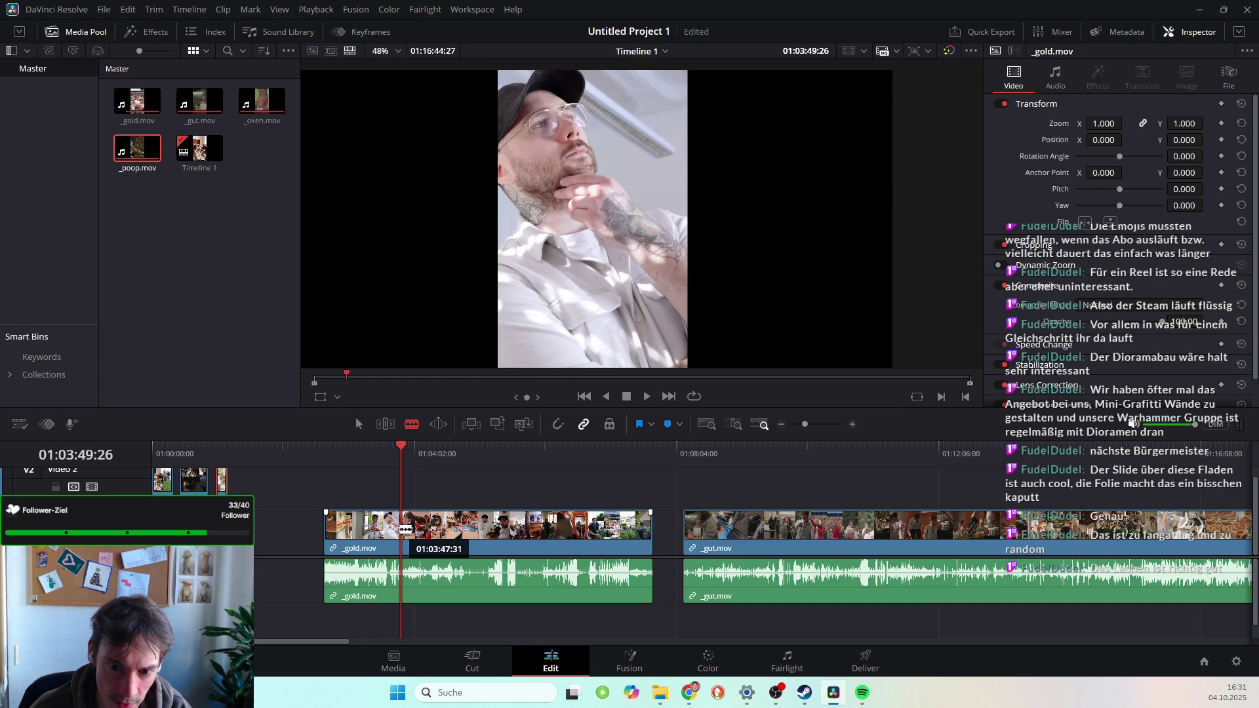
left_click(407, 530)
left_click(357, 422)
left_click(357, 532)
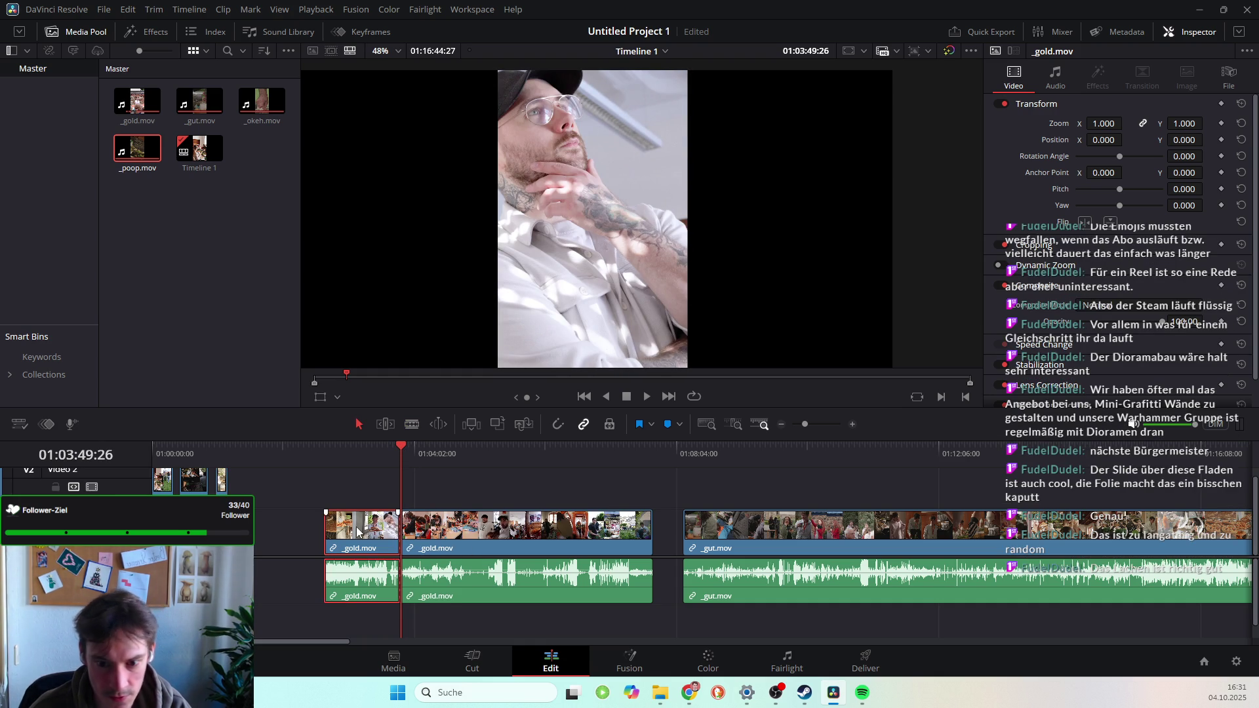
key("BackSpace")
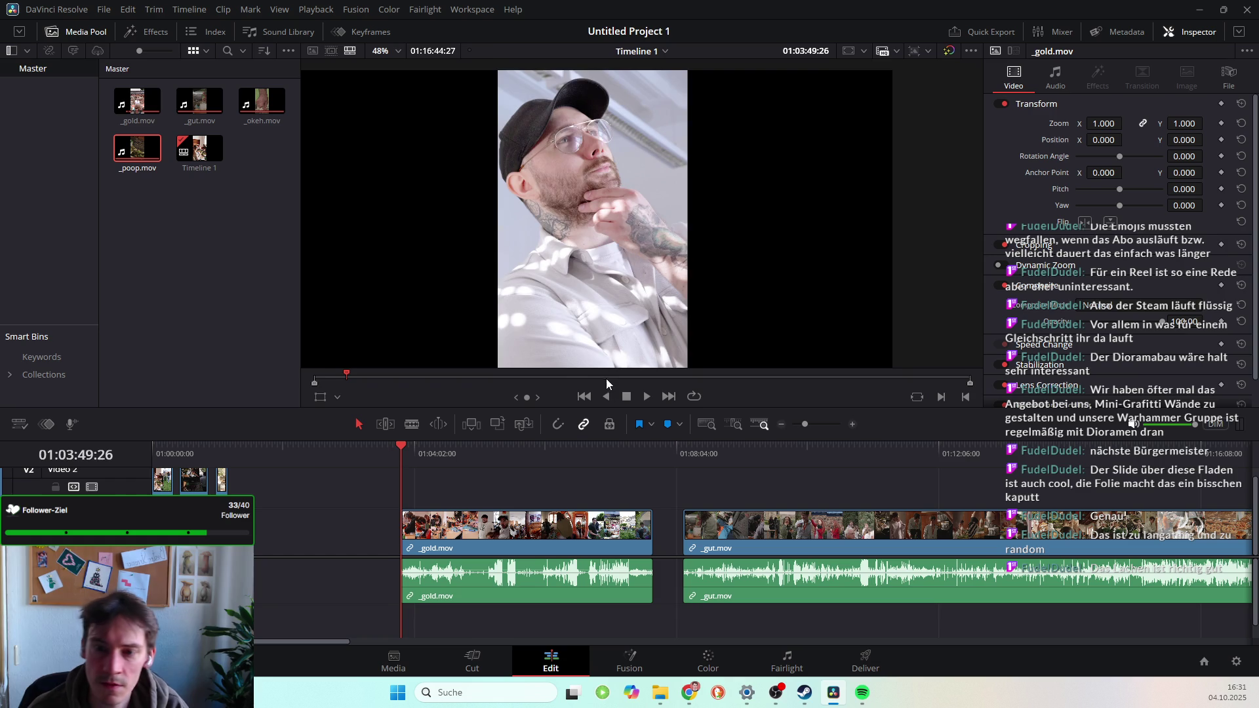
key("space")
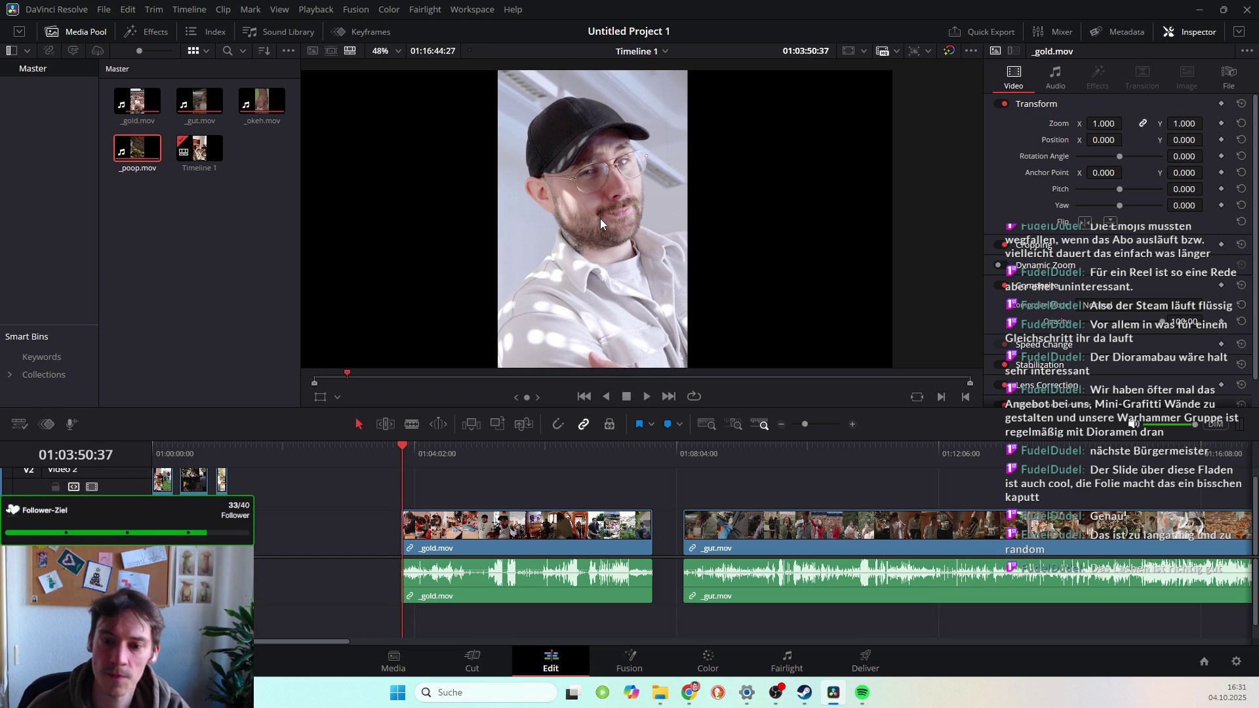
Step frame by frame to where the man in the cap appears.
left_click_drag(406, 443, 401, 458)
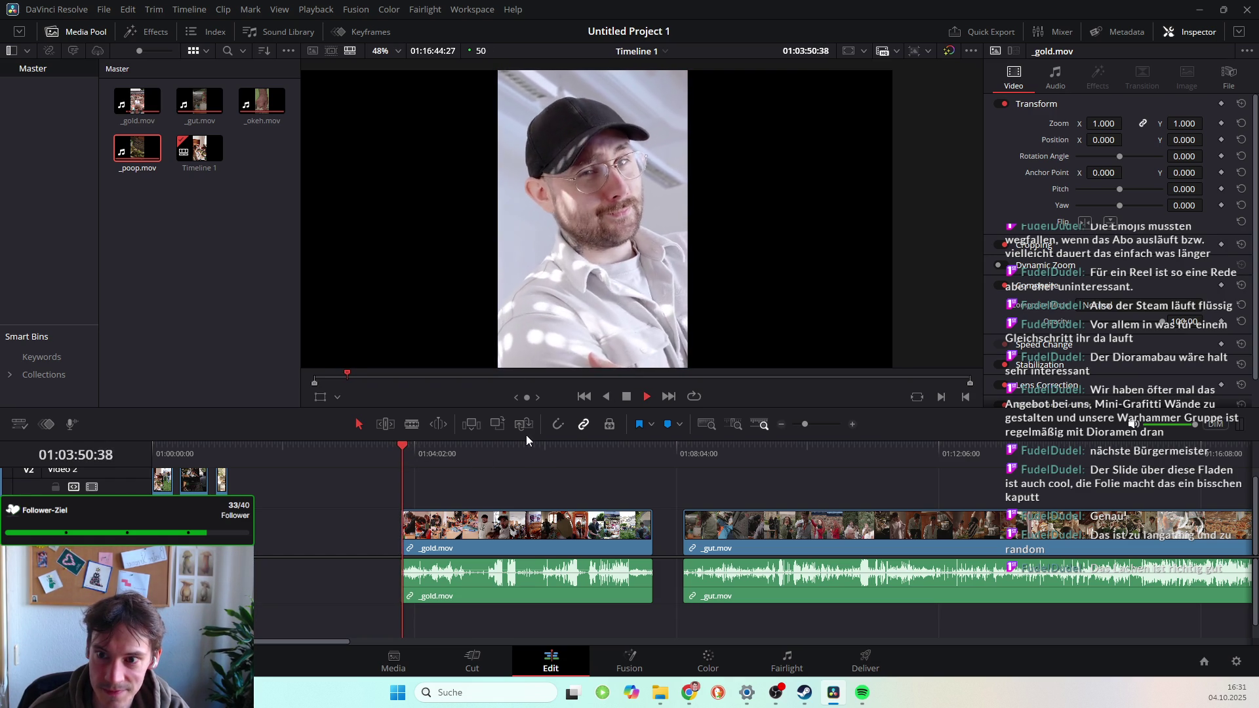
key("space")
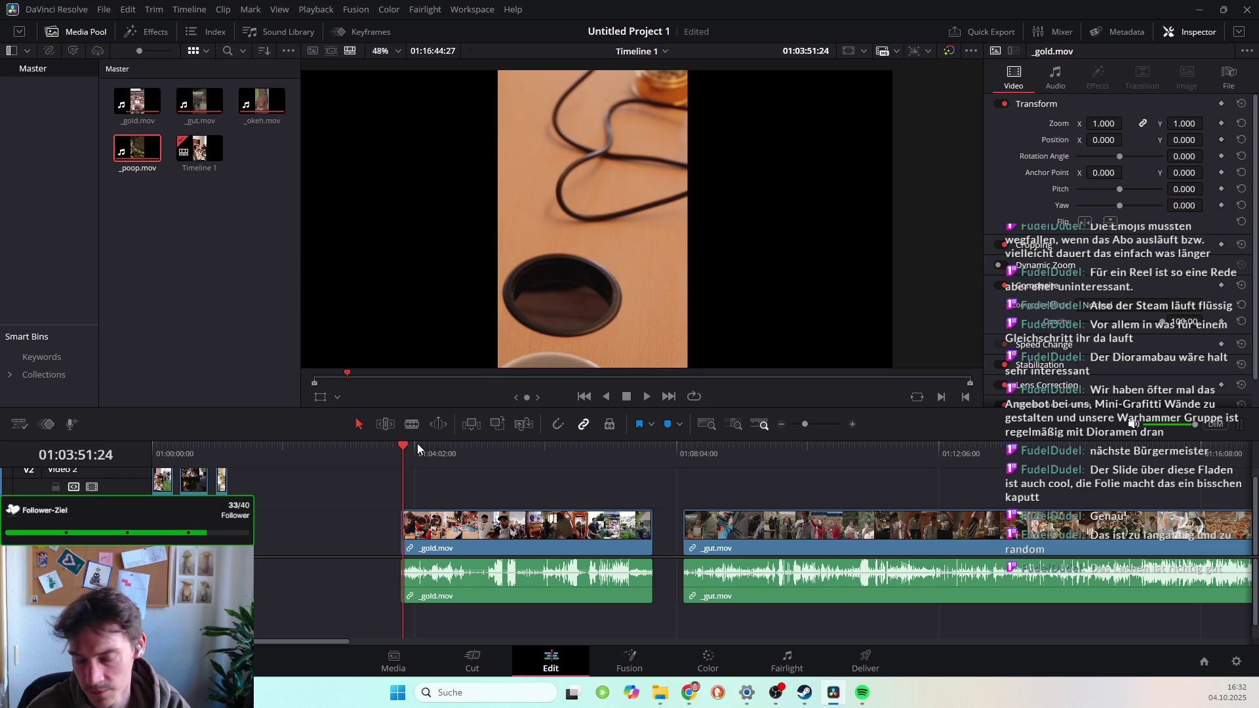
key("Left")
key("Left")
key("Left")
key("Left")
key("Left")
key("Left")
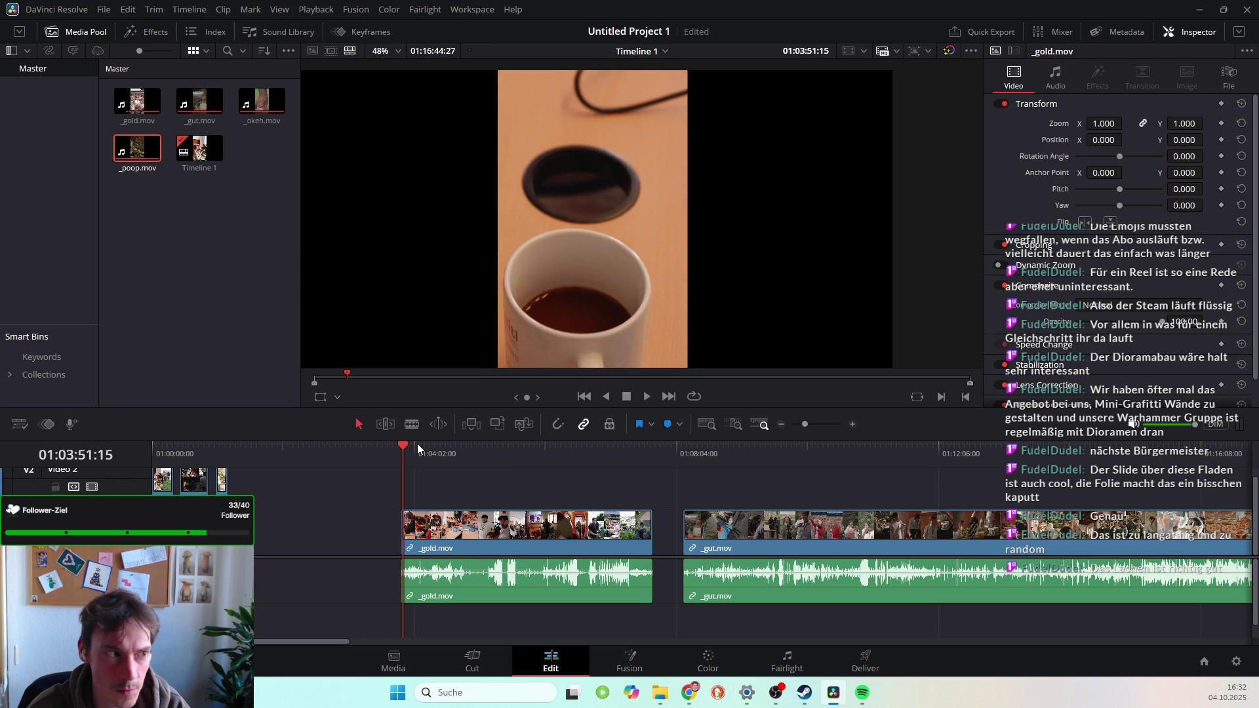
key("Left")
key("Left")
key("Left")
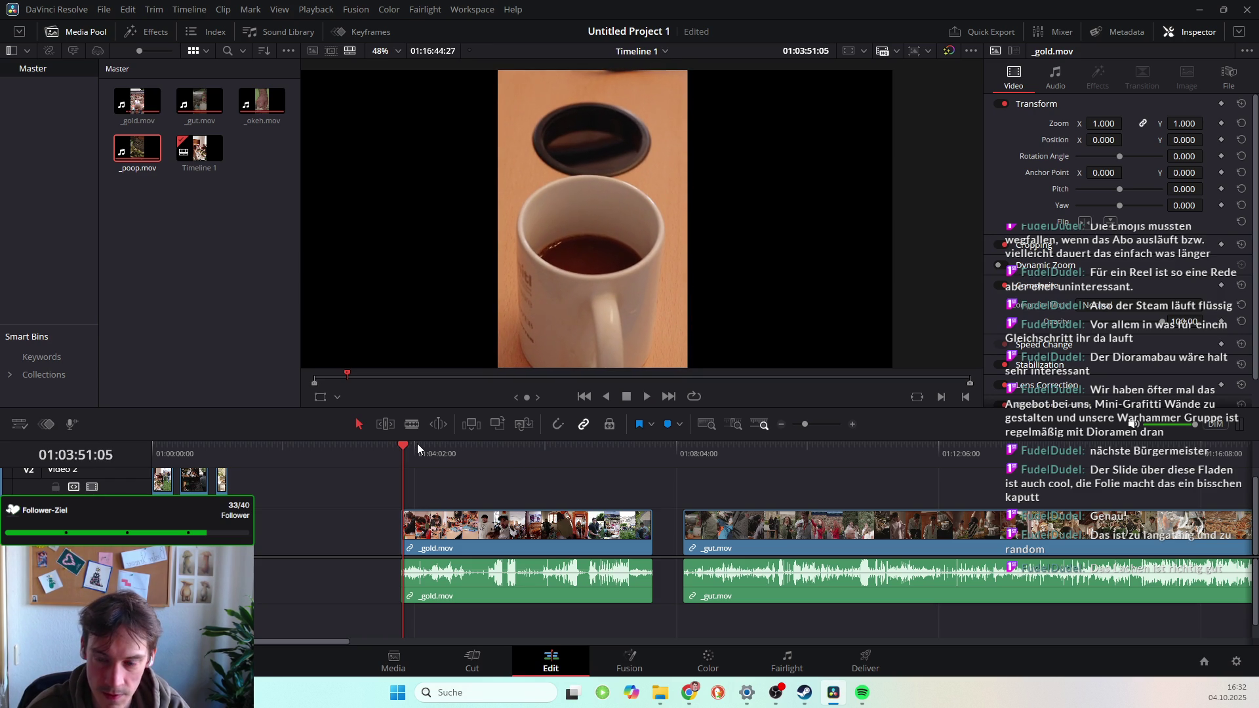
key("Right")
key("Right")
key("Right")
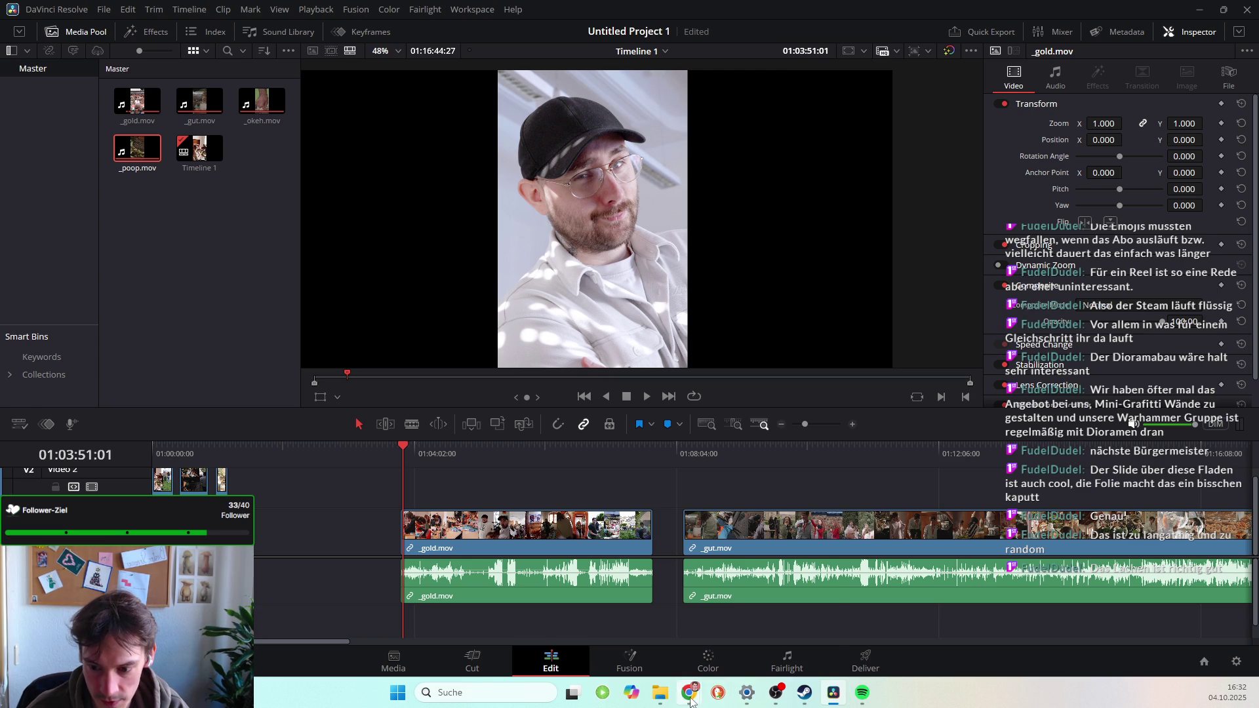
mouse_move(689, 695)
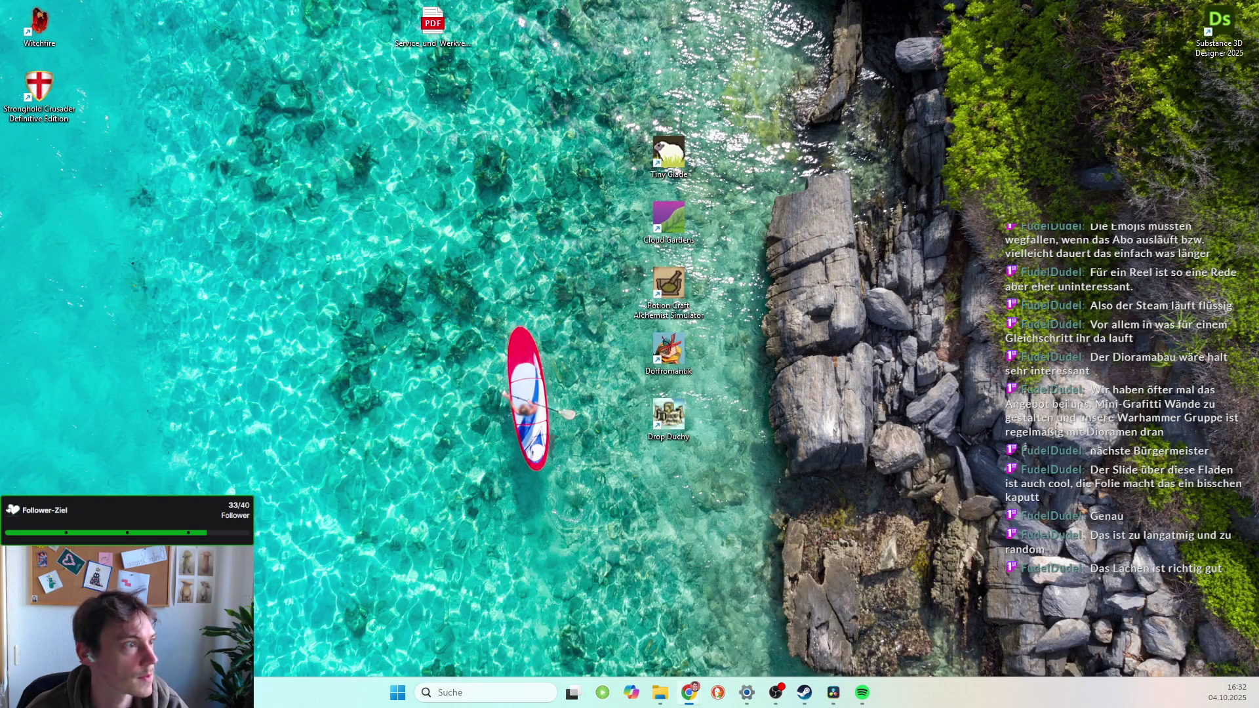
View the gamesAHEAD Instagram profile zoomed in, then at normal size up to the bio, then minimize Chrome.
left_click(833, 692)
key("alt+Tab")
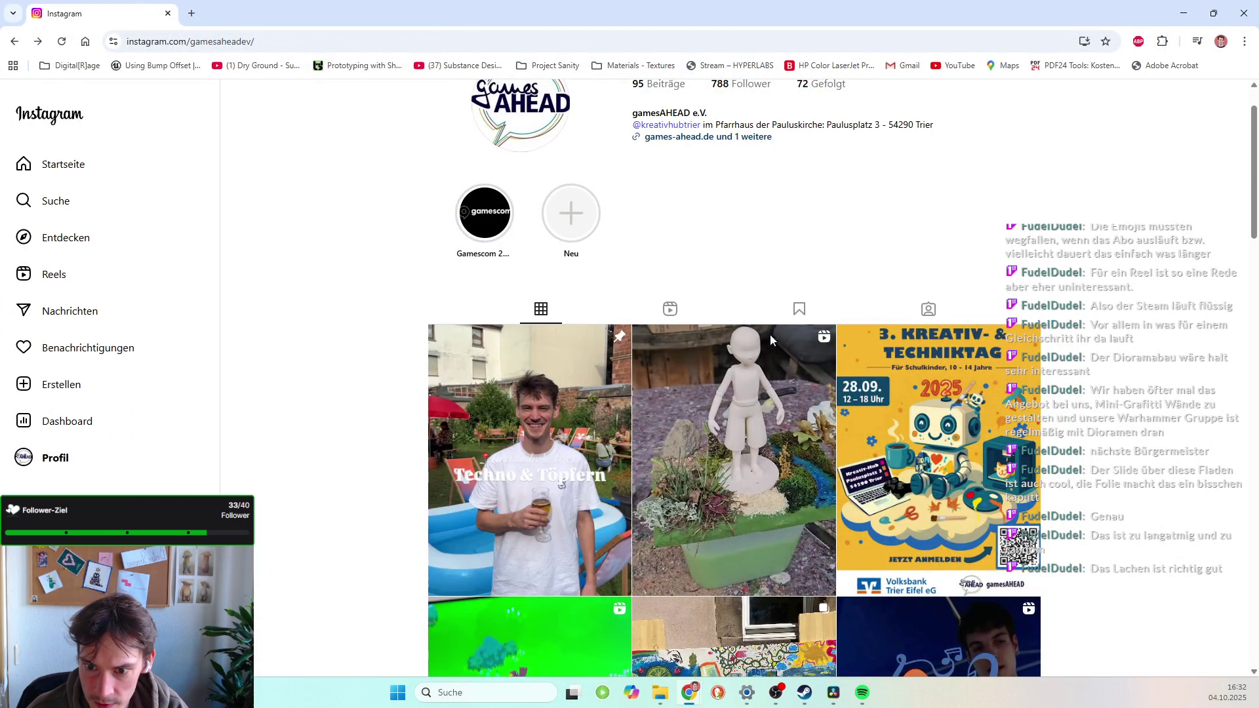
key("ctrl+plus")
key("ctrl+plus")
key("ctrl+plus")
key("ctrl+plus")
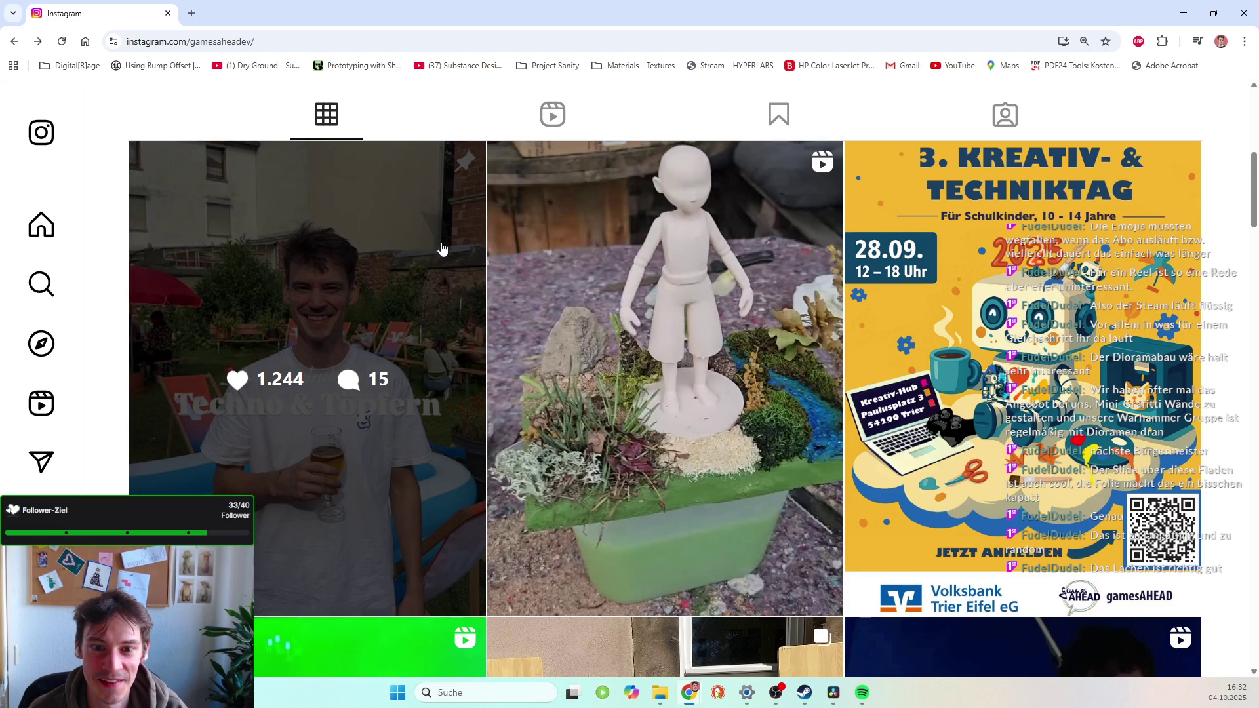
key("ctrl+minus")
key("ctrl+minus")
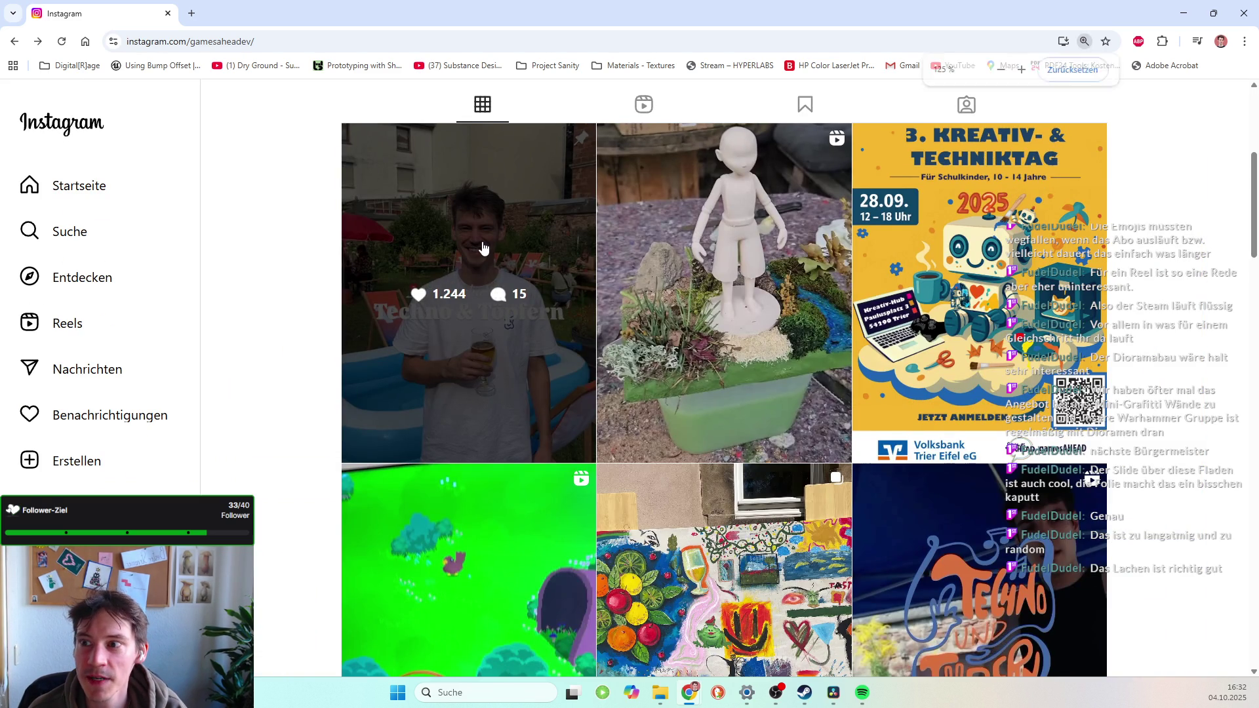
key("ctrl+minus")
key("ctrl+minus")
scroll(562, 256, "up", 3)
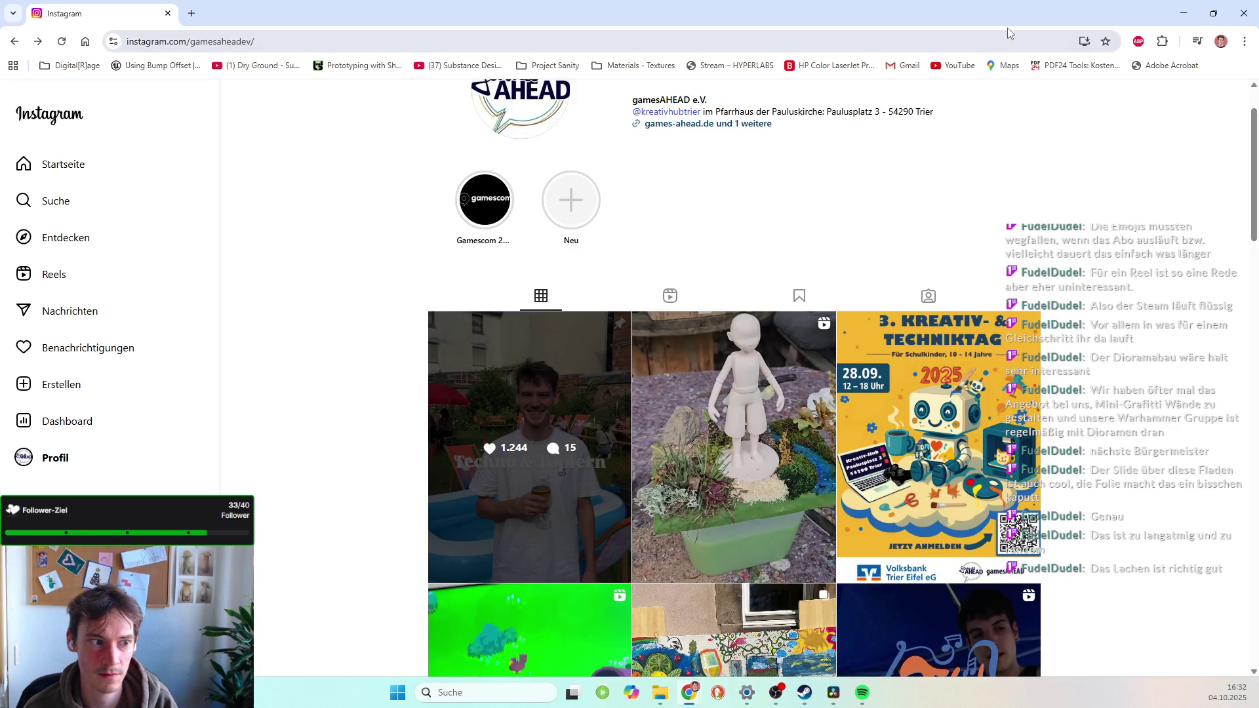
left_click(1192, 3)
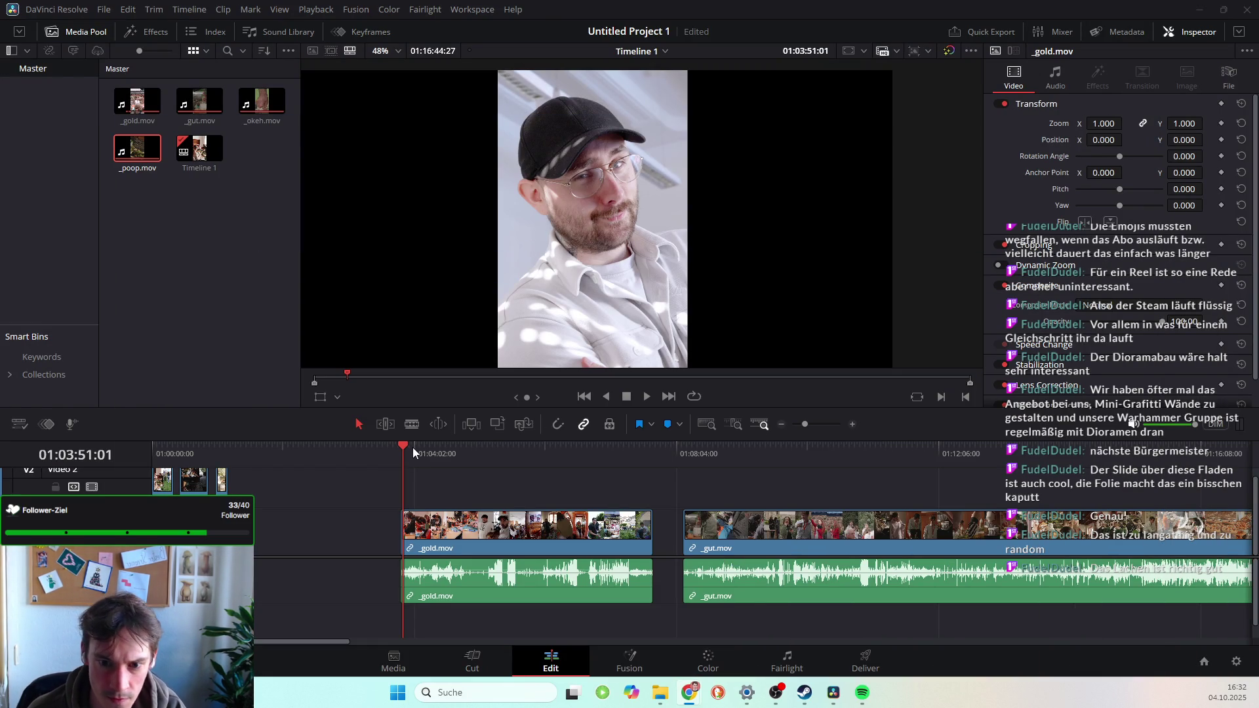
Zoom into _gold.mov's start, find the cap-shot frame, and drag the clip's left edge to trim there.
scroll(395, 562, "up", 2)
scroll(395, 561, "up", 1)
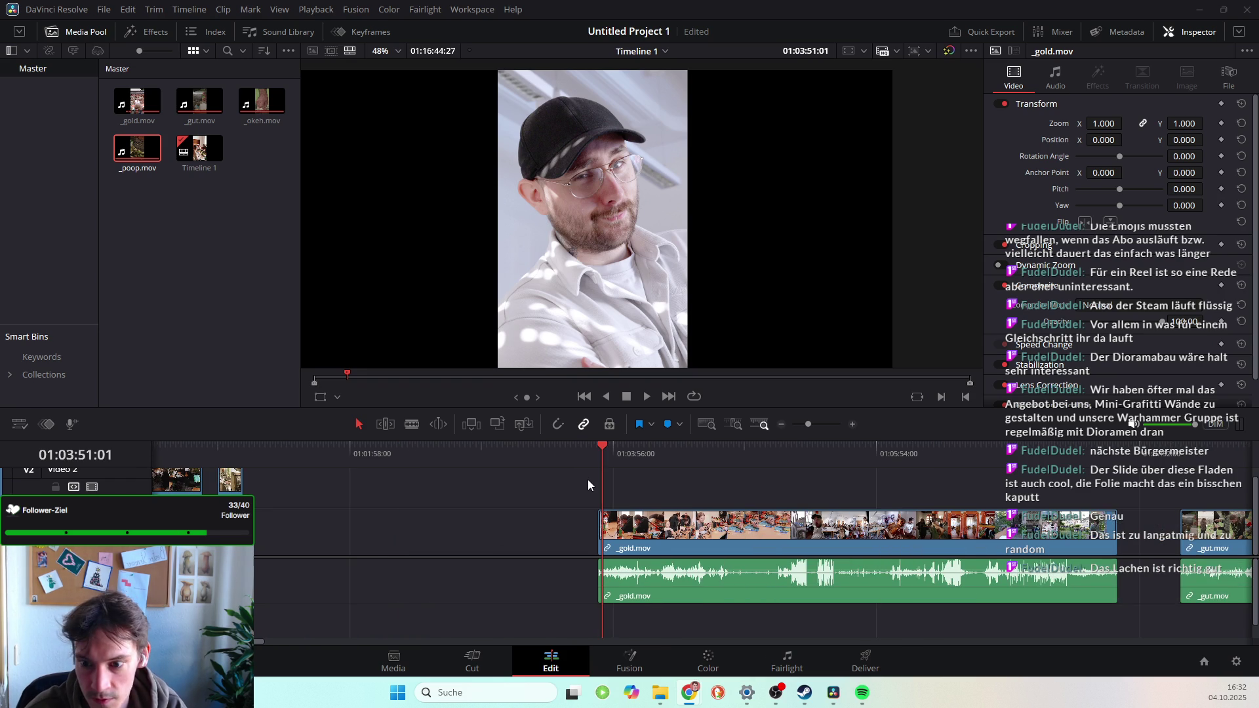
left_click(542, 510)
key("Right")
key("Right")
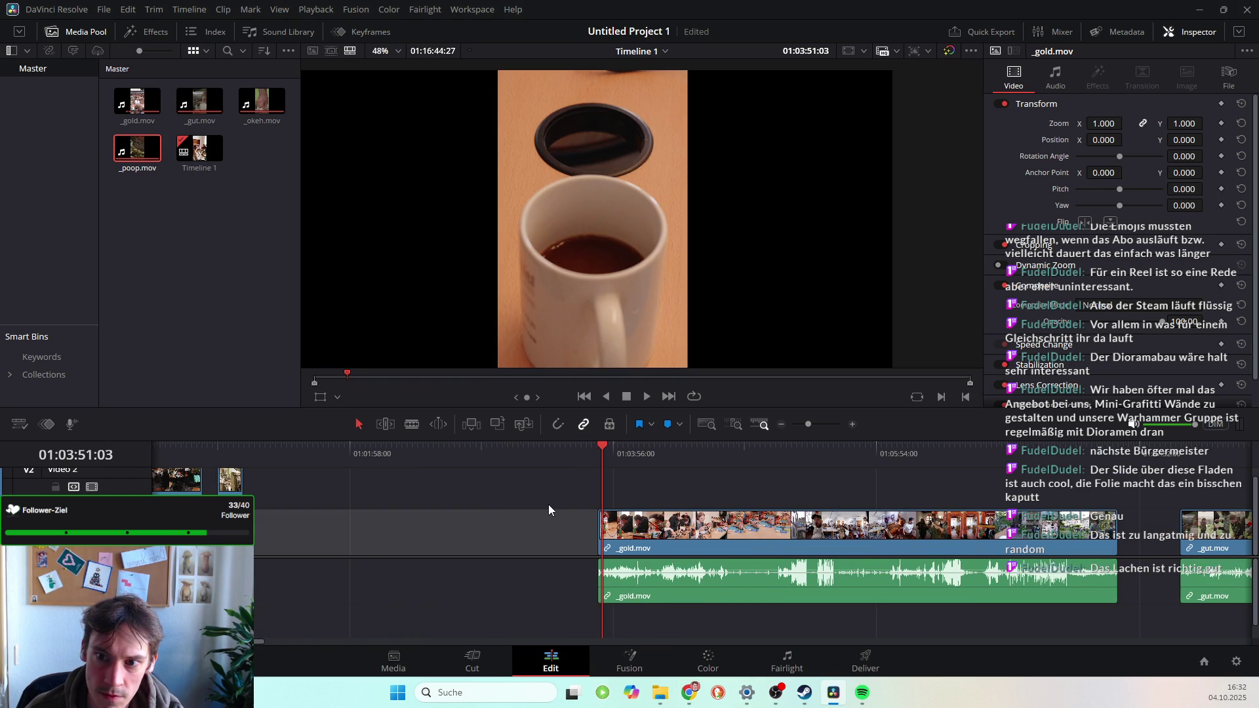
key("Left")
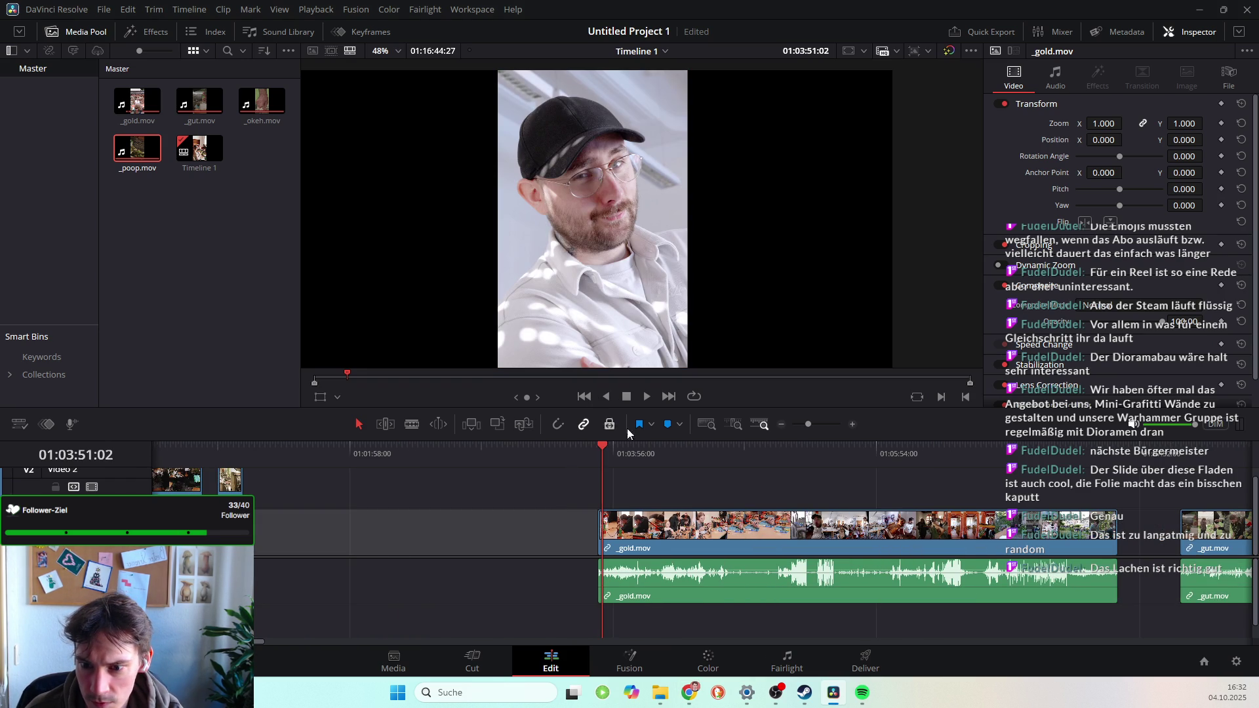
left_click_drag(606, 537, 610, 546)
key("a")
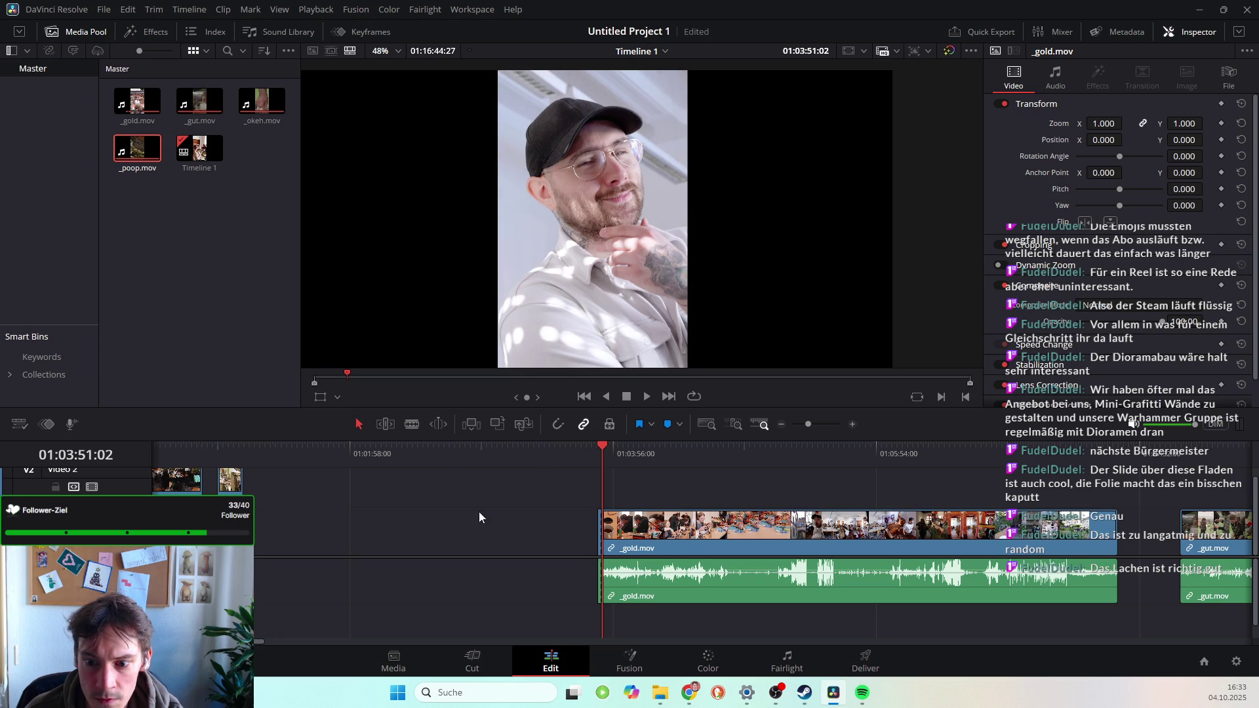
Play through _gold.mov, park the playhead at 01:04:46:32, and blade the clip there.
double_click(596, 524)
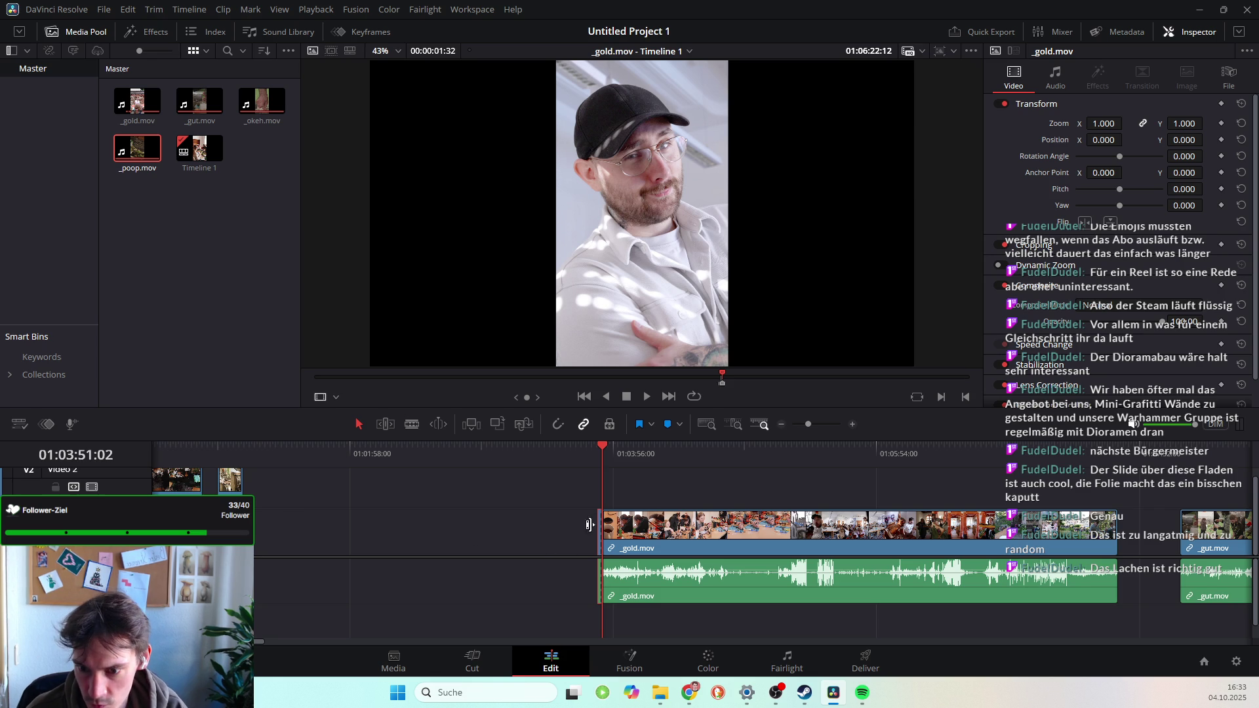
mouse_move(599, 525)
left_mouse_down()
mouse_move(514, 501)
mouse_move(256, 488)
left_mouse_up()
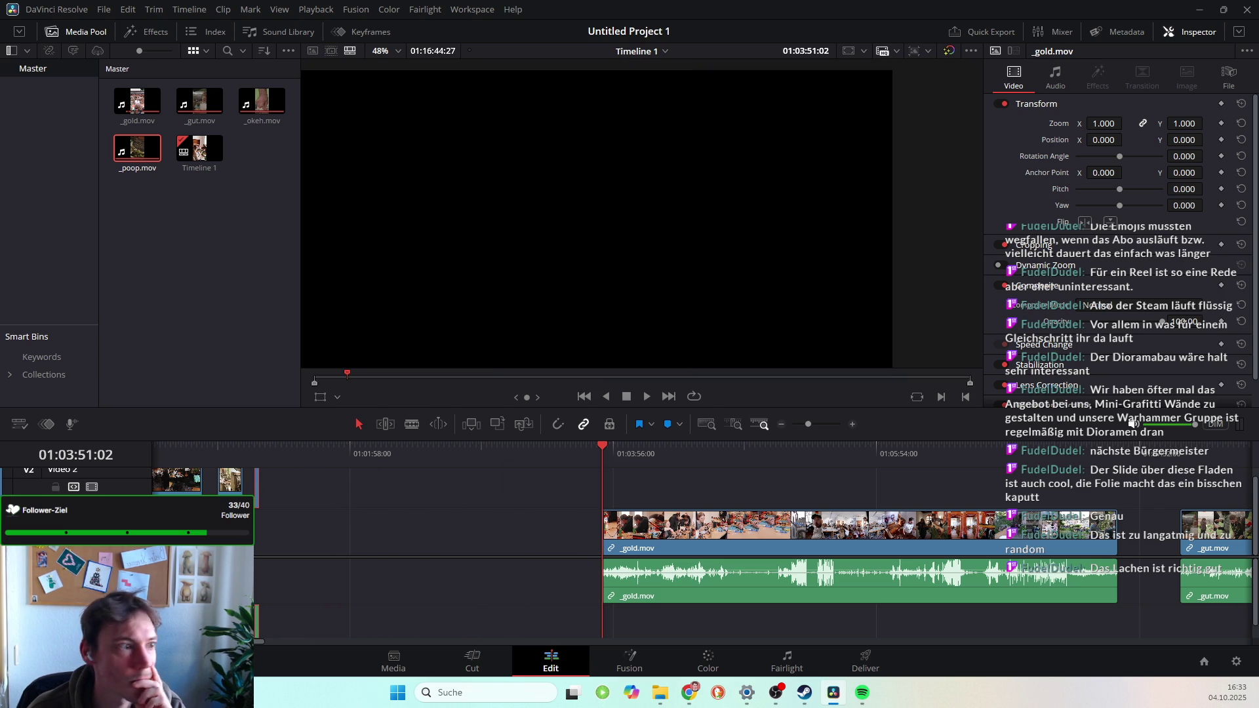
key("space")
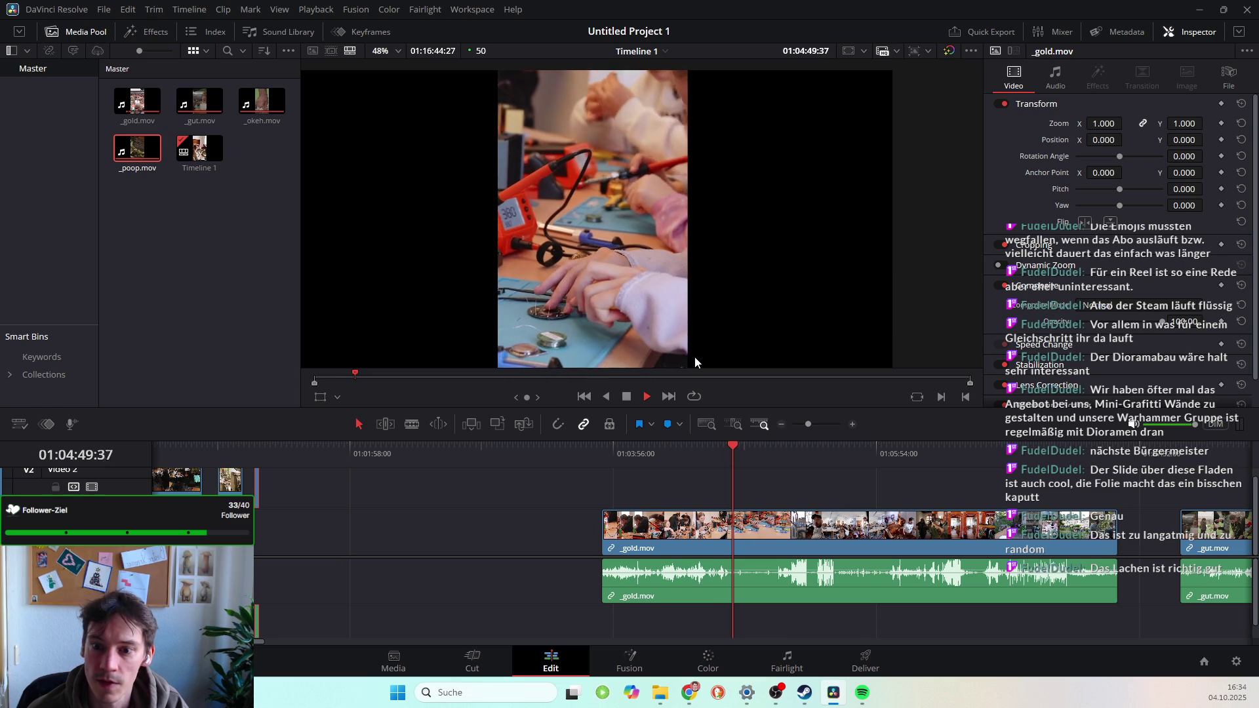
key("space")
left_click_drag(734, 445, 727, 445)
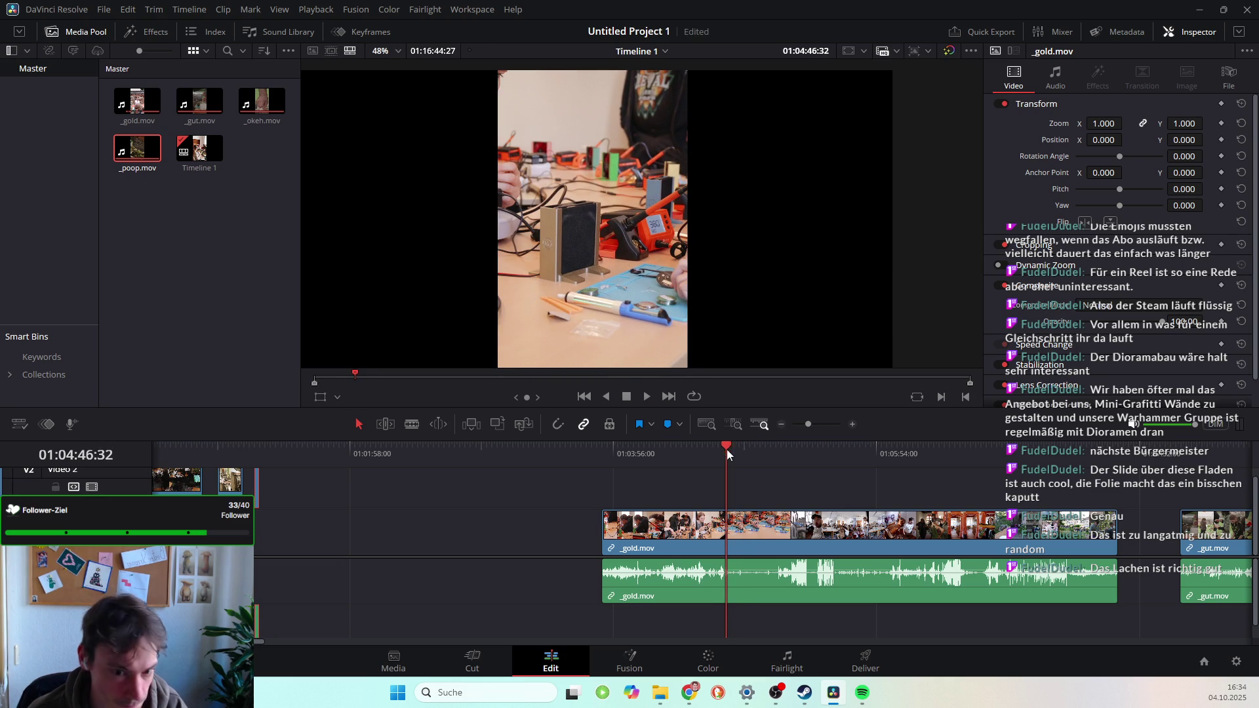
left_click(412, 424)
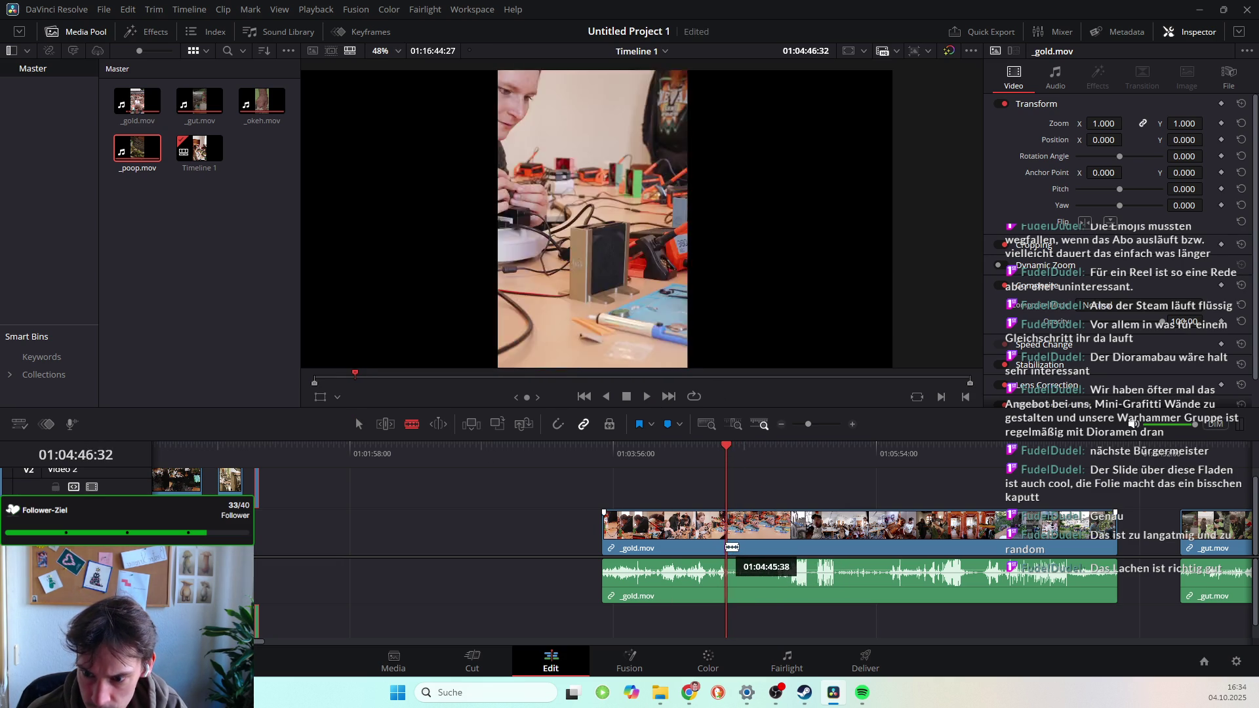
Split _gold.mov at the playhead and delete the part before the cut.
left_click(727, 568)
key("a")
left_click(714, 552)
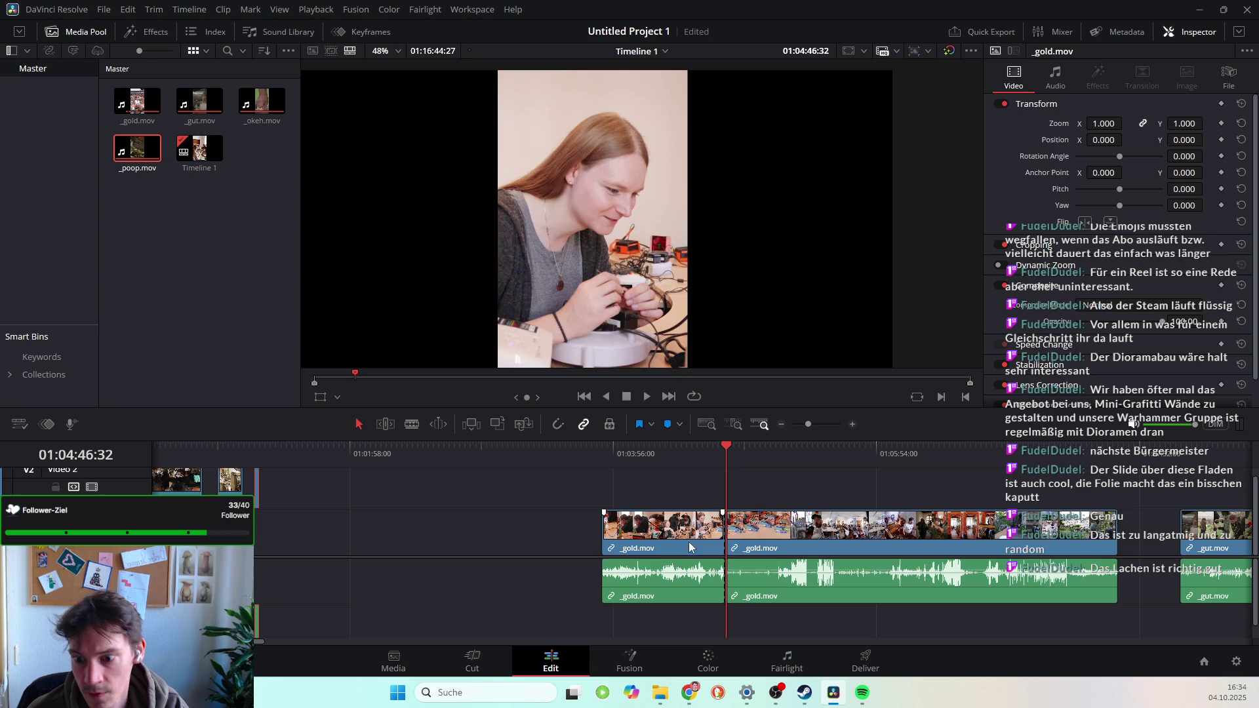
key("Delete")
Delete the leftover gap and drag the remaining _gold.mov up onto track V2.
left_click(618, 536)
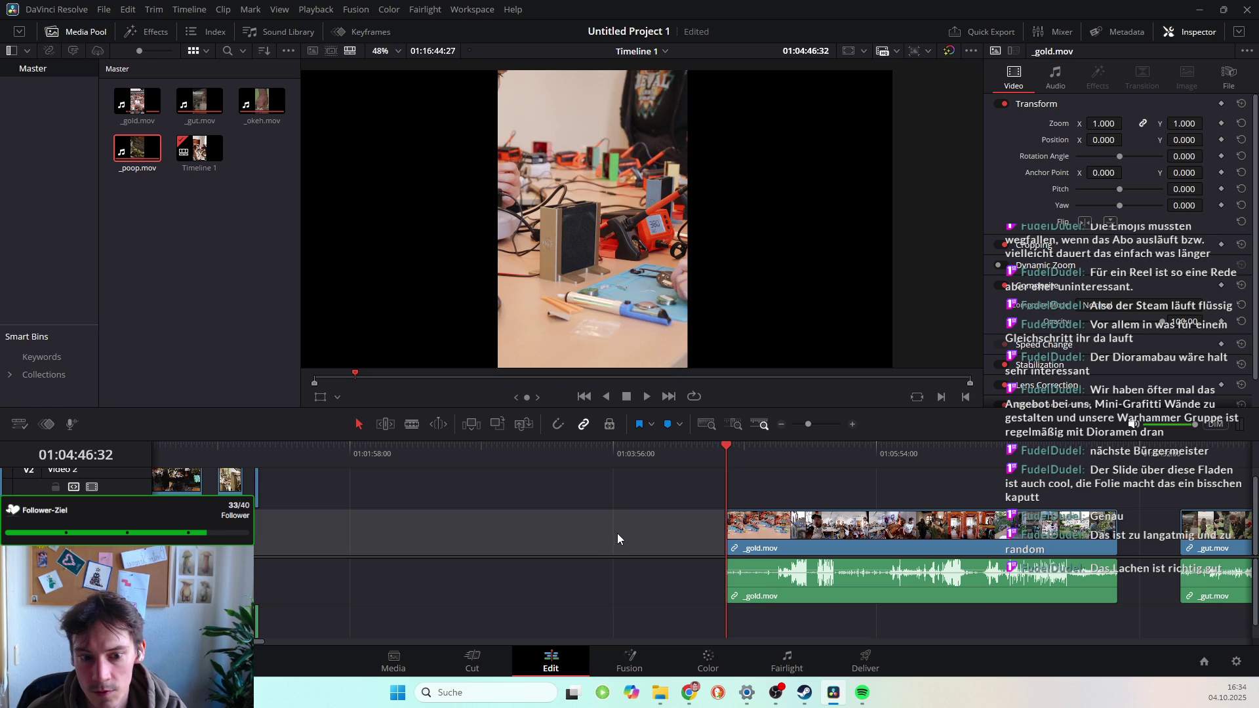
key("Delete")
key("Home")
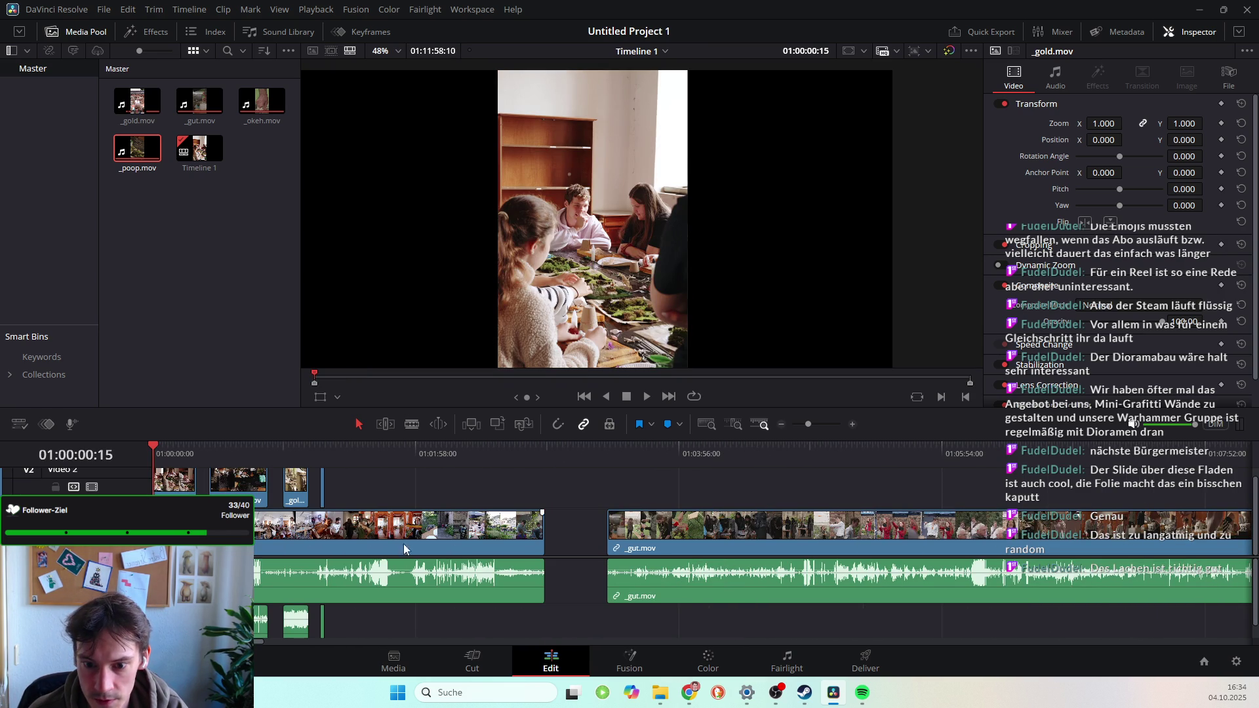
mouse_move(382, 536)
left_mouse_down()
mouse_move(583, 492)
mouse_move(557, 489)
left_mouse_up()
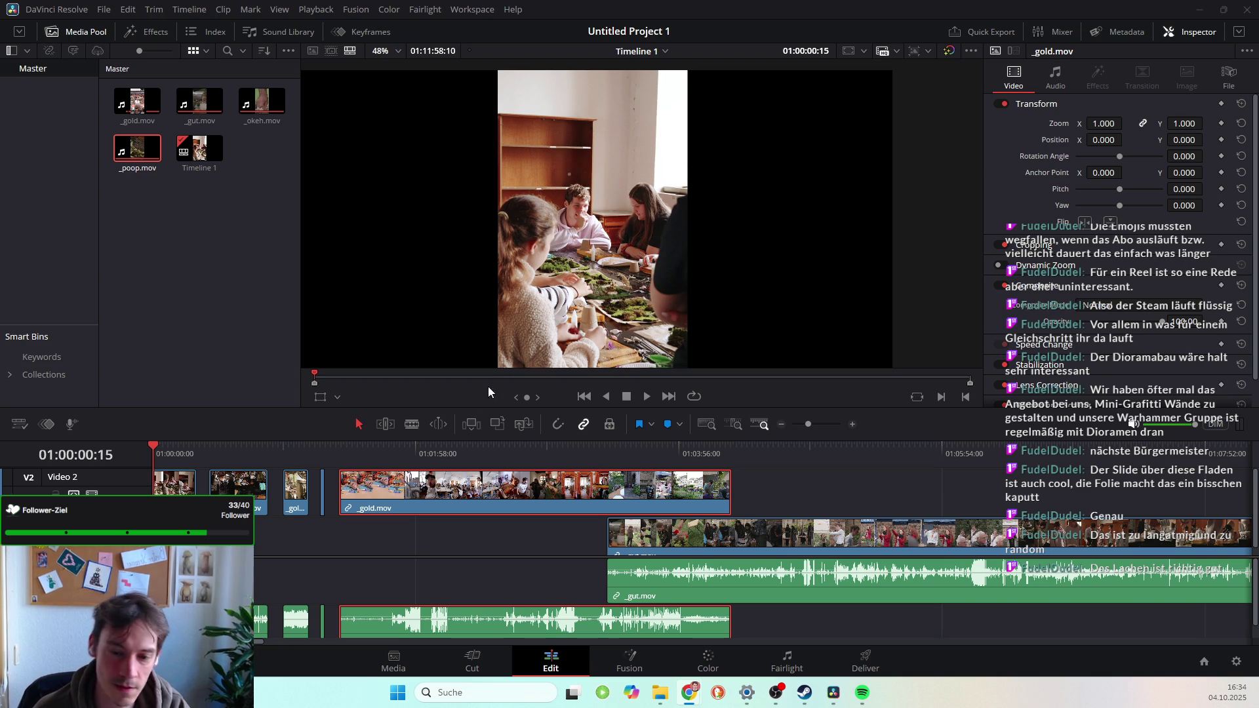
Play the overlay from its start and drag the _gold.mov audio volume down to -15.70 dB.
left_click(340, 447)
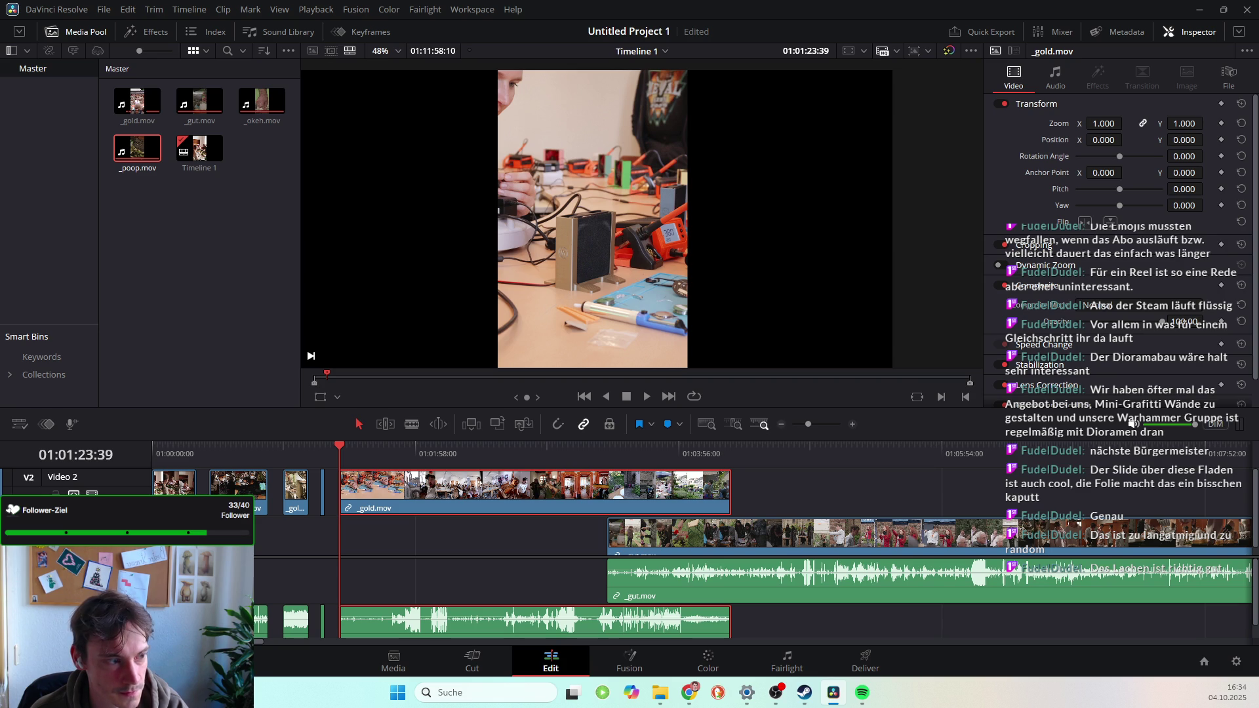
left_click_drag(337, 449, 348, 446)
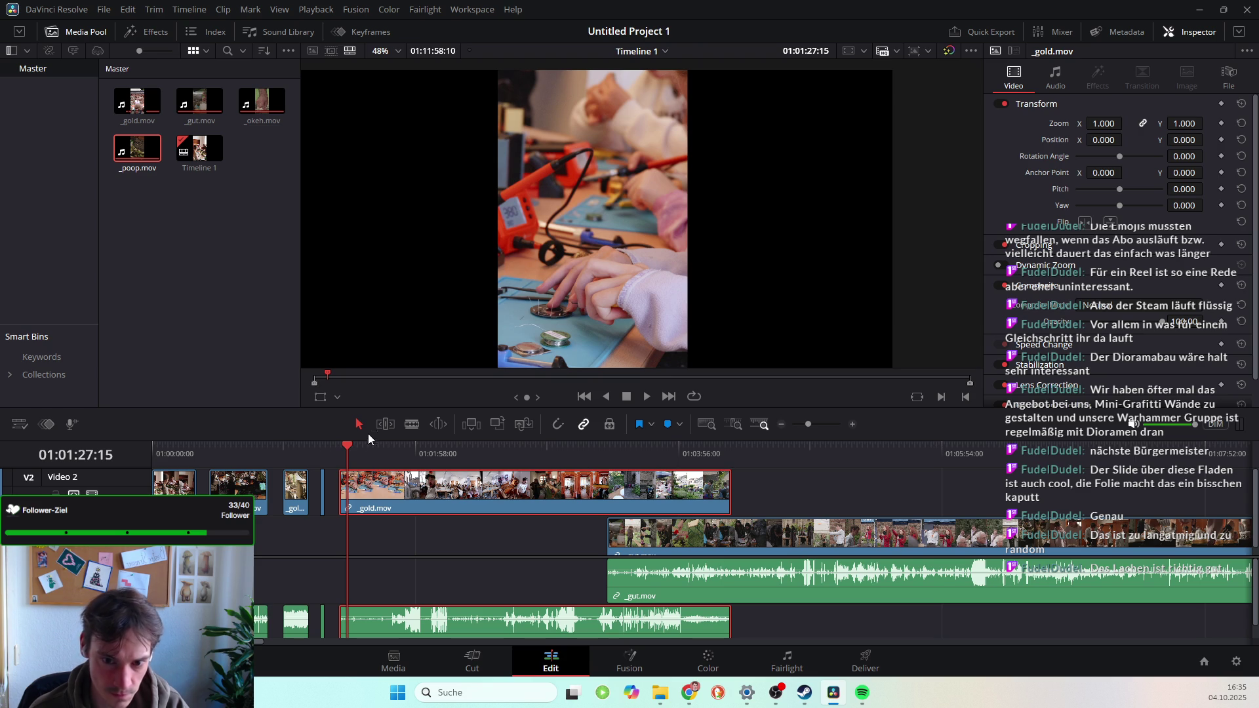
left_click_drag(348, 448, 344, 449)
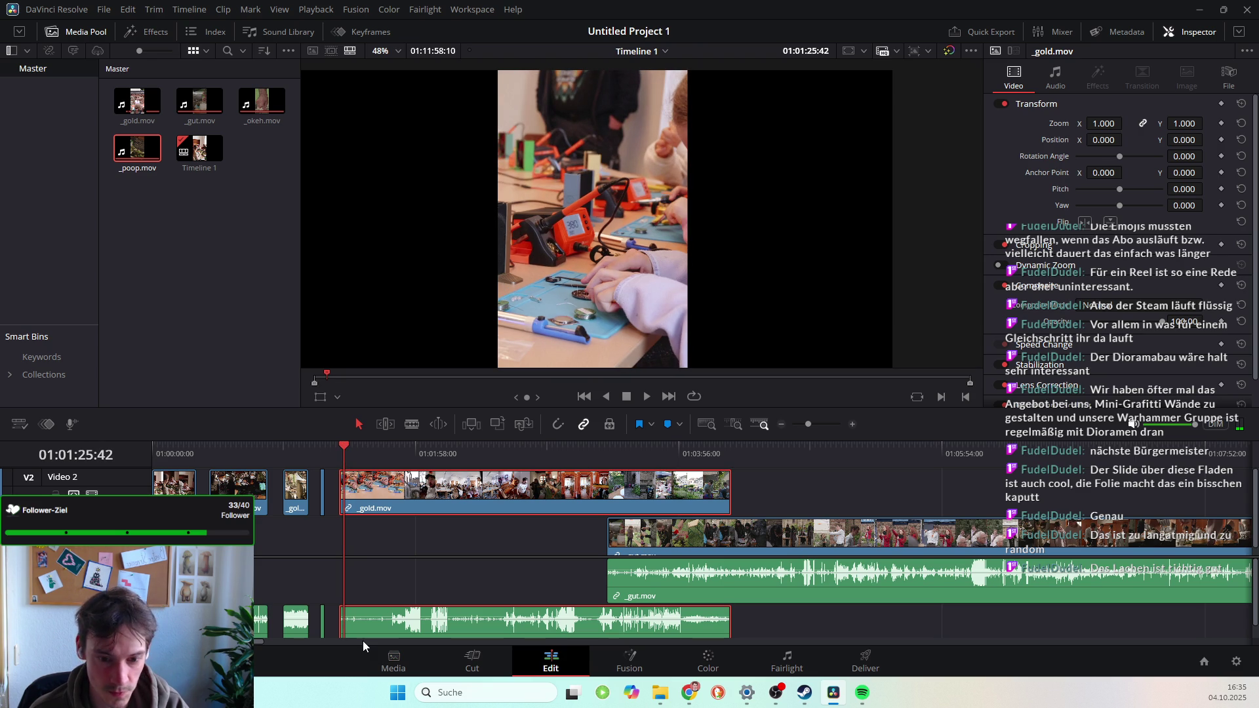
key("space")
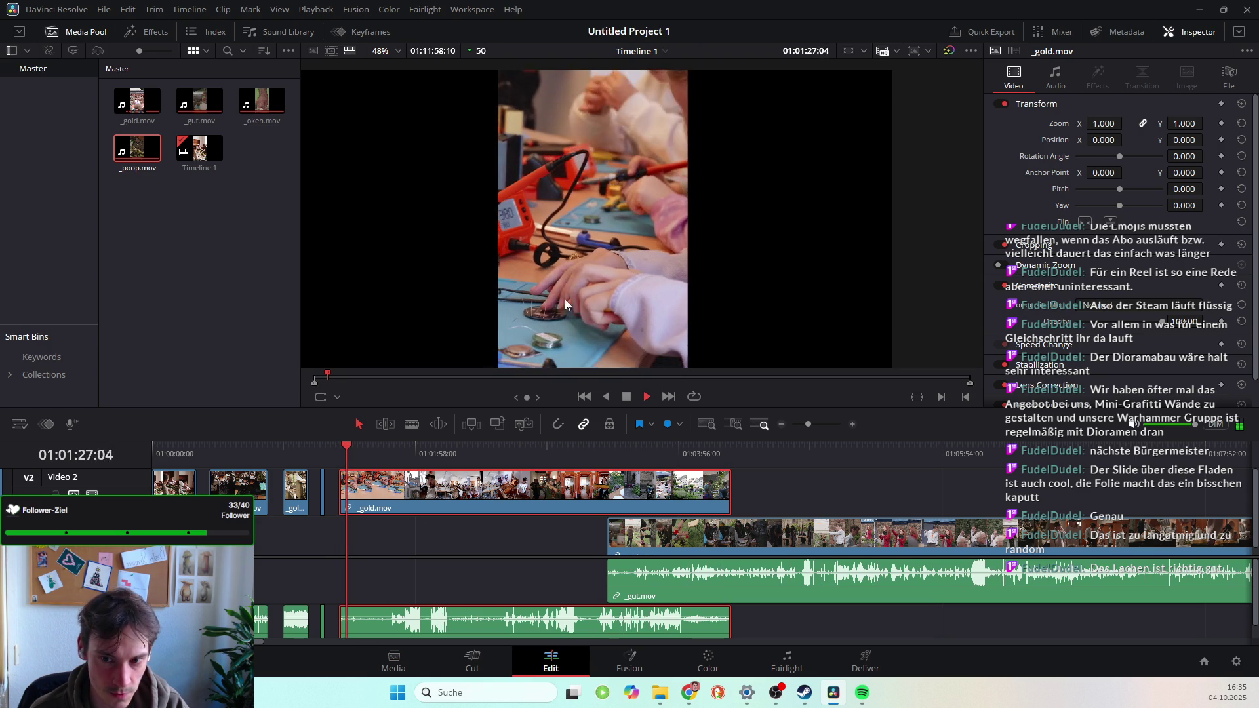
left_click_drag(367, 610, 371, 623)
key("space")
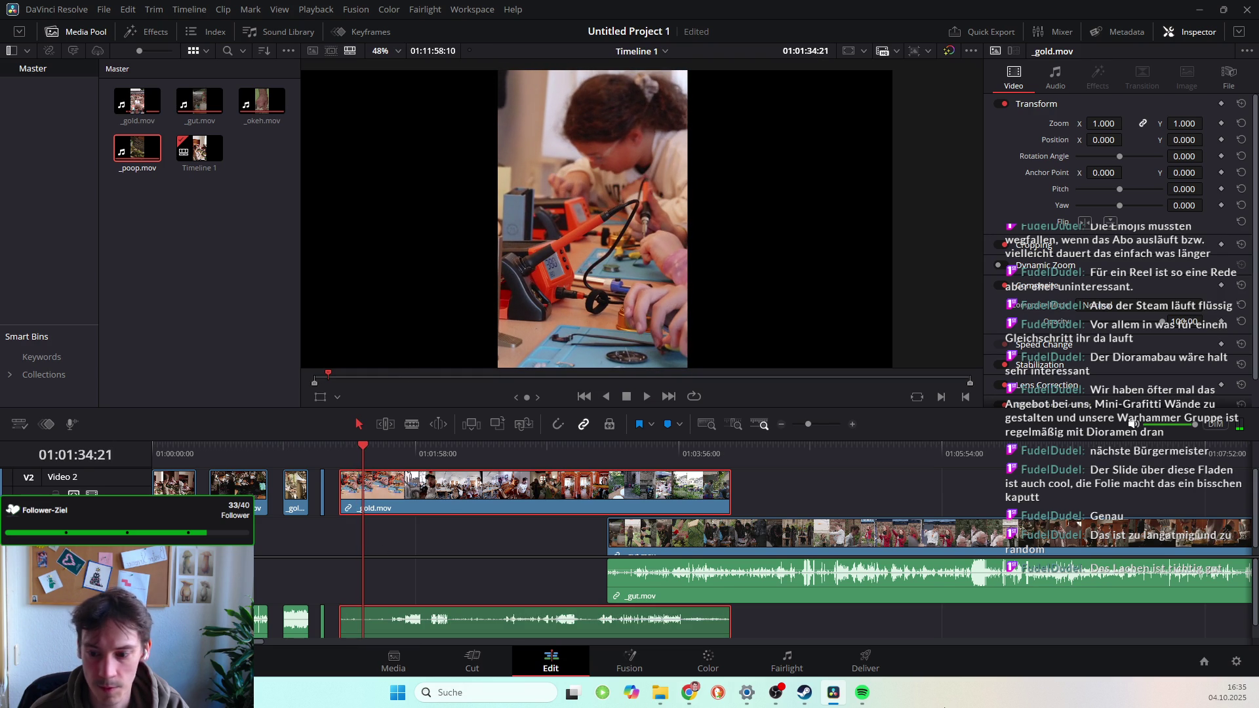
mouse_move(726, 701)
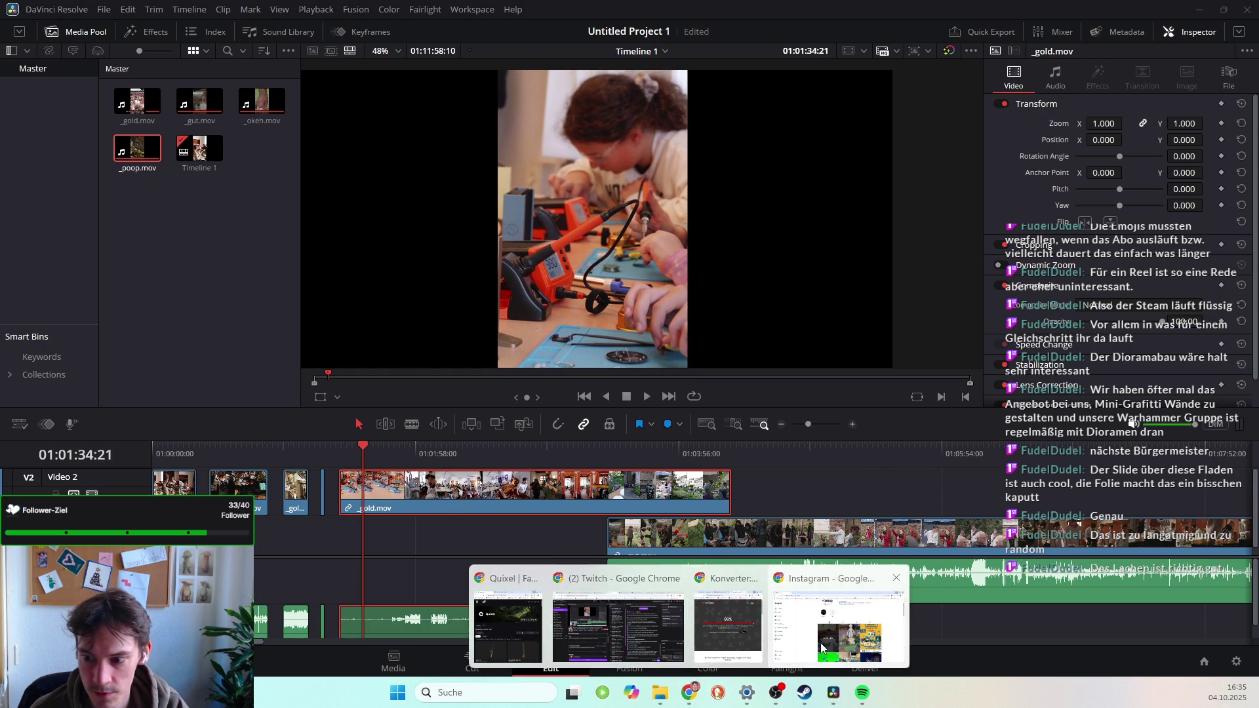
left_click(839, 619)
scroll(688, 391, "down", 2)
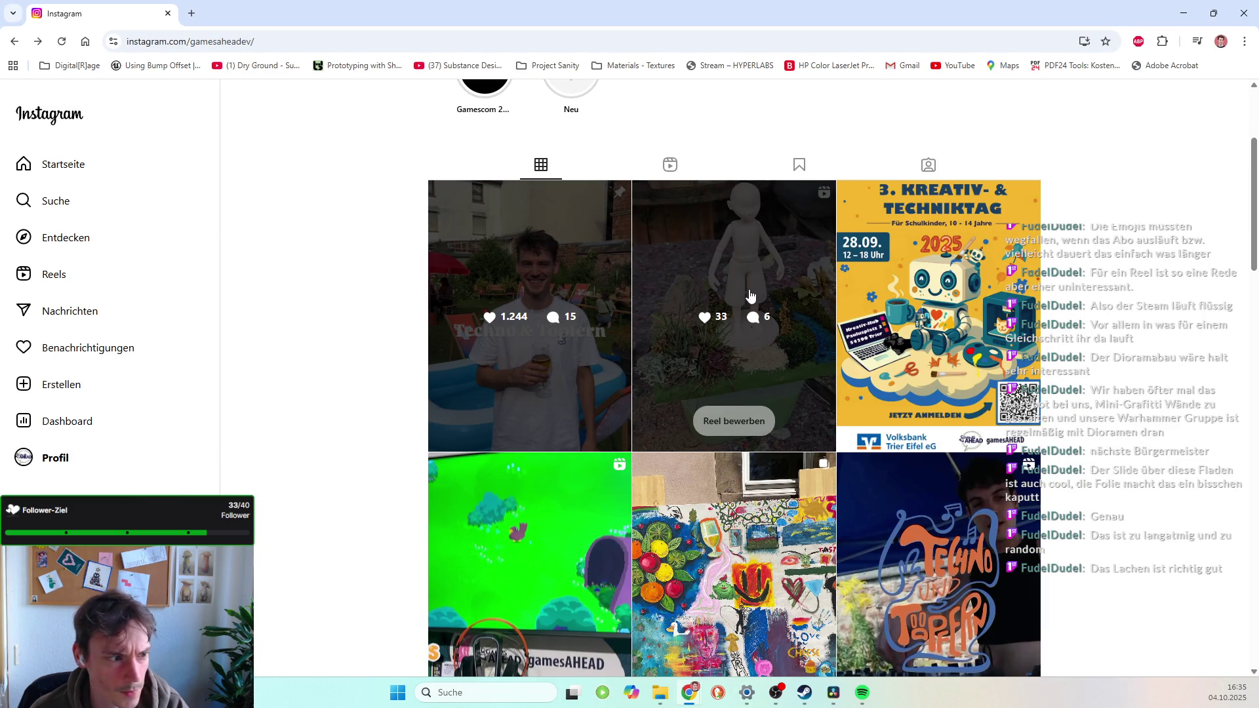
left_click(734, 289)
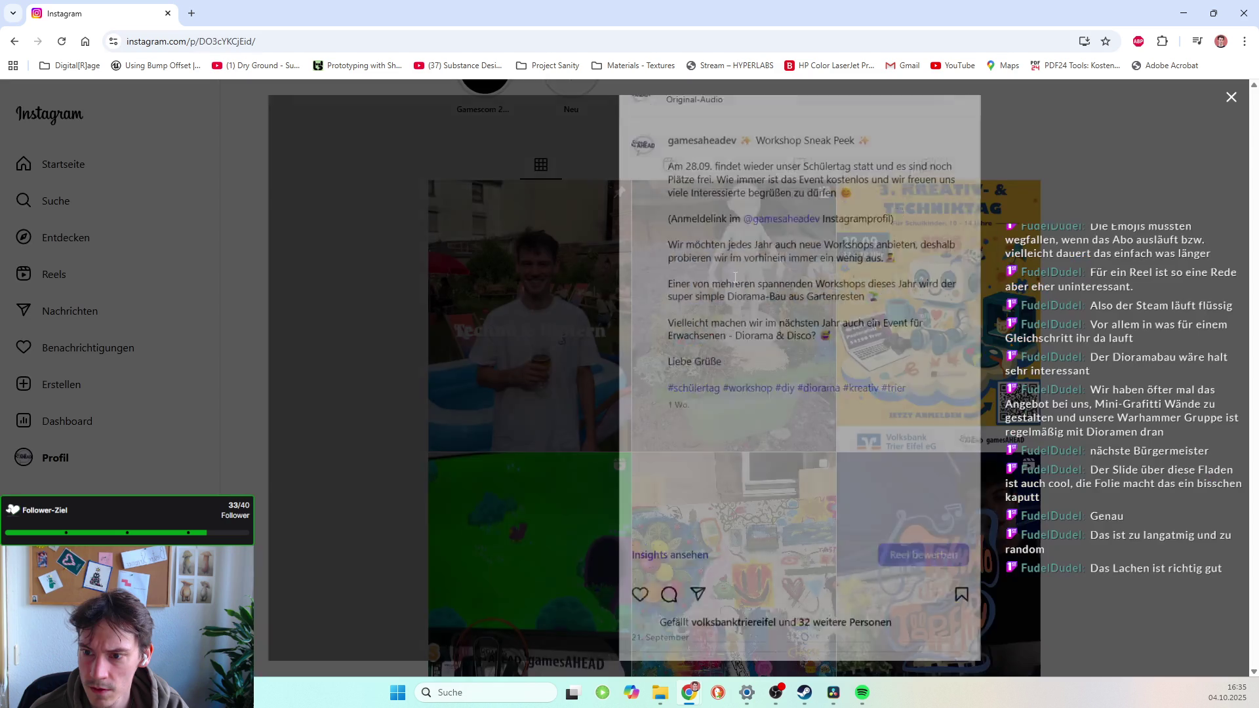
left_click(602, 644)
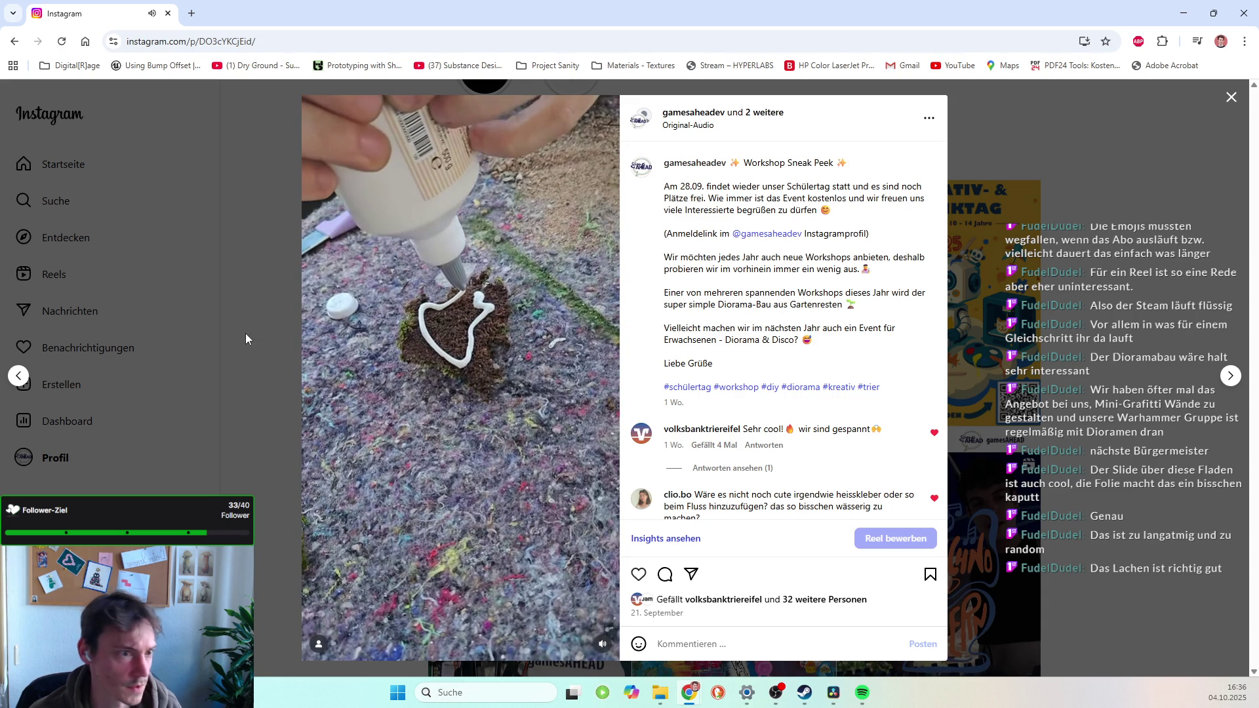
left_click(1229, 98)
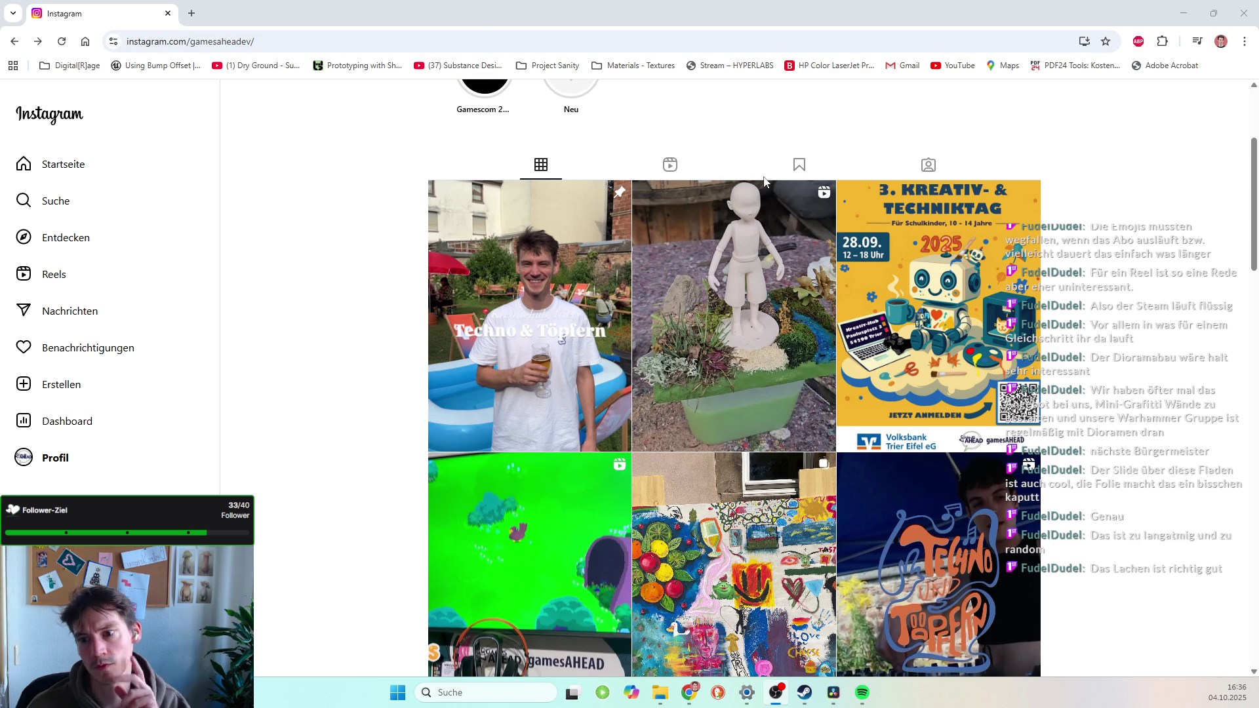
Scroll through the profile's older posts and back to the top, then minimize Chrome.
scroll(660, 335, "down", 2)
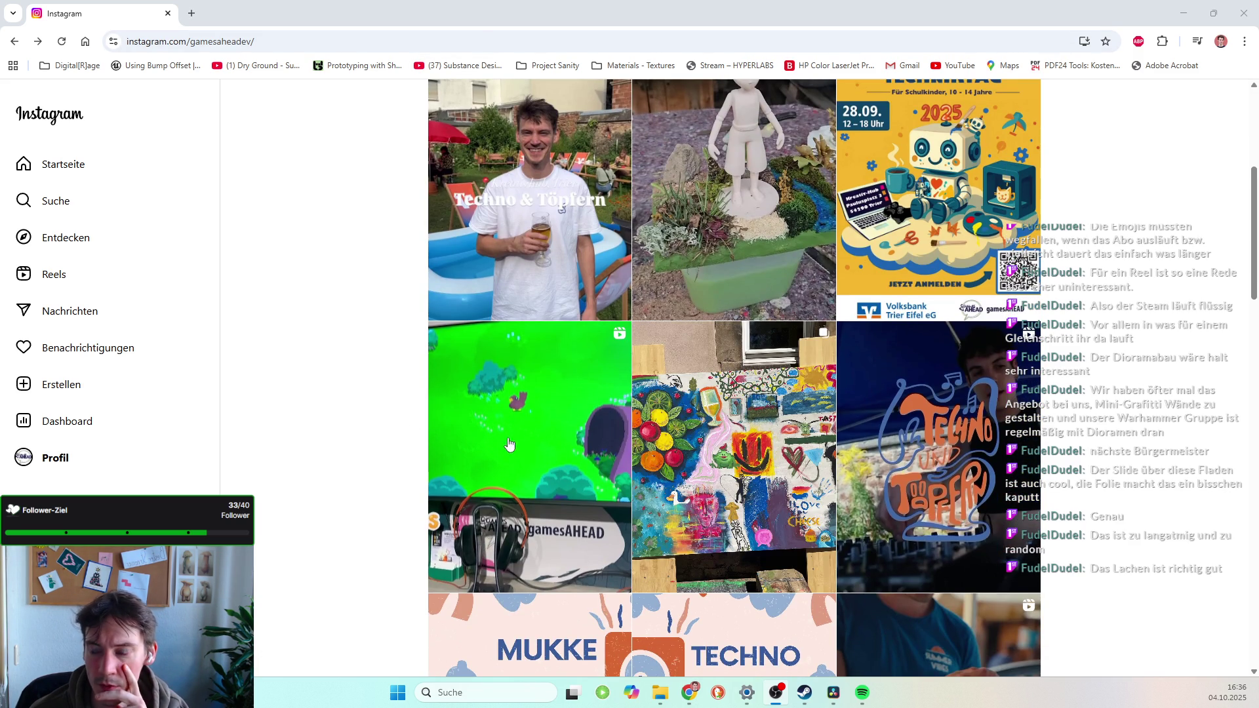
scroll(721, 328, "up", 1)
scroll(922, 253, "down", 3)
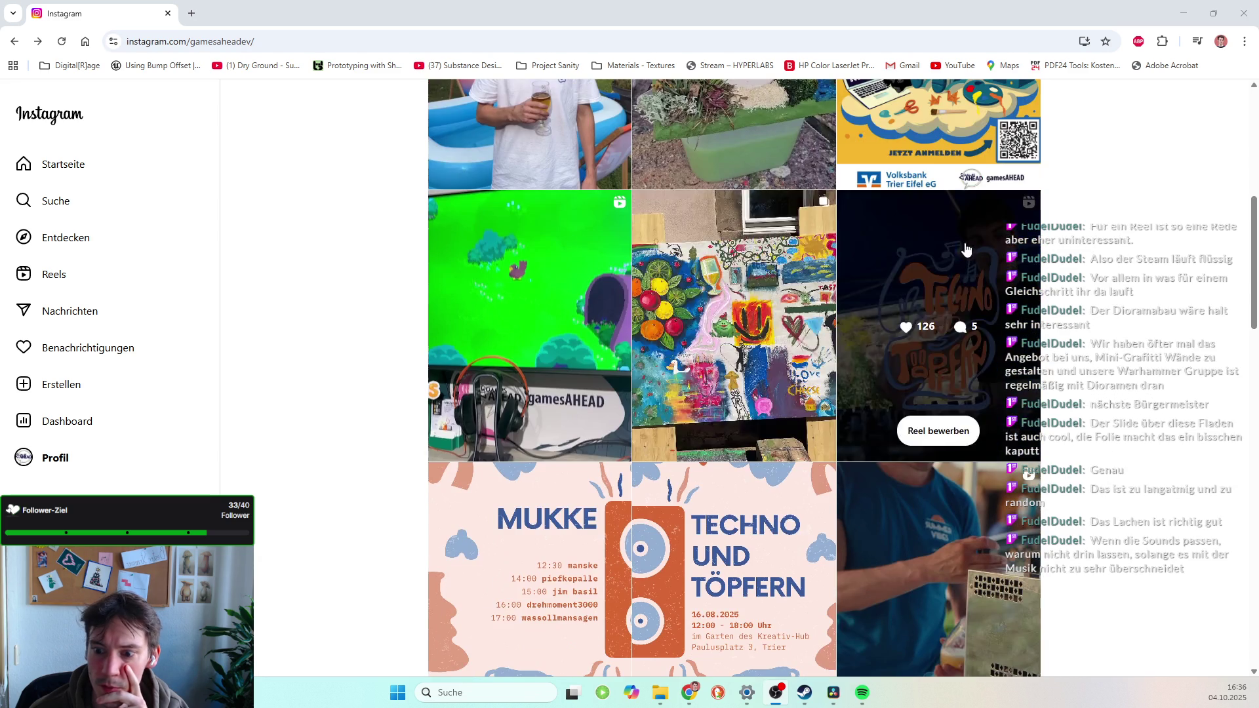
scroll(721, 367, "down", 3)
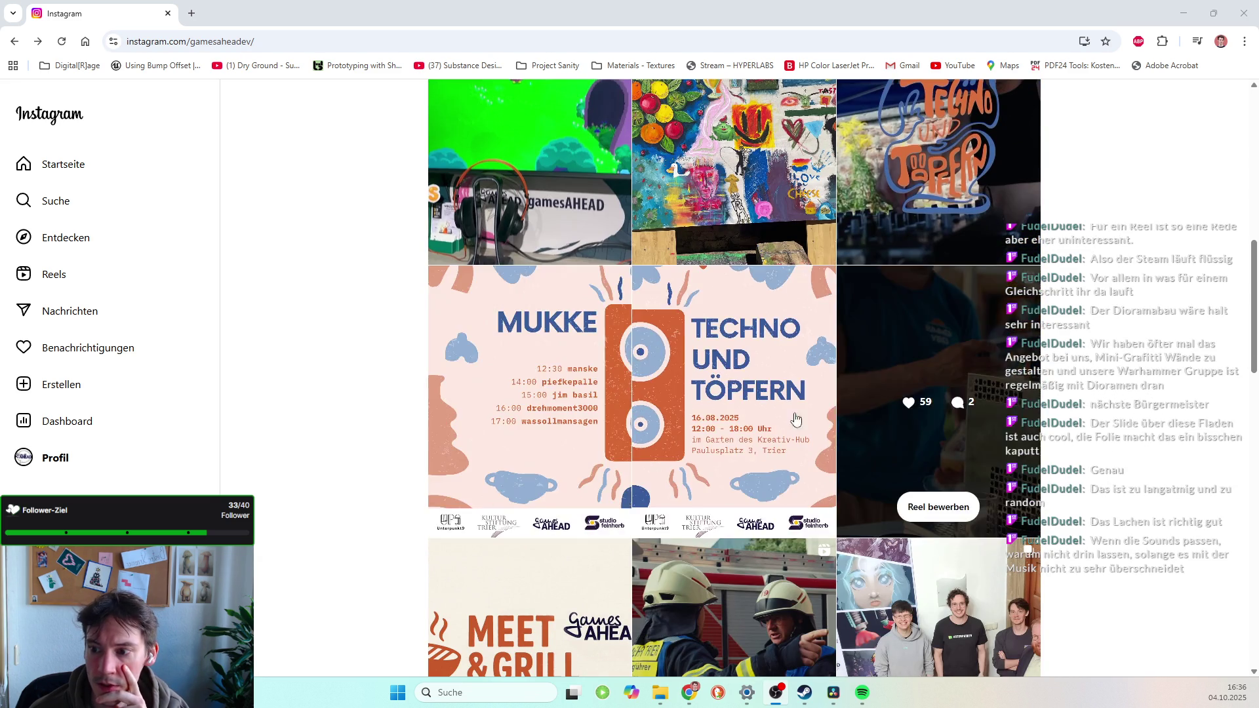
scroll(902, 423, "down", 5)
scroll(767, 410, "up", 4)
scroll(615, 507, "up", 10)
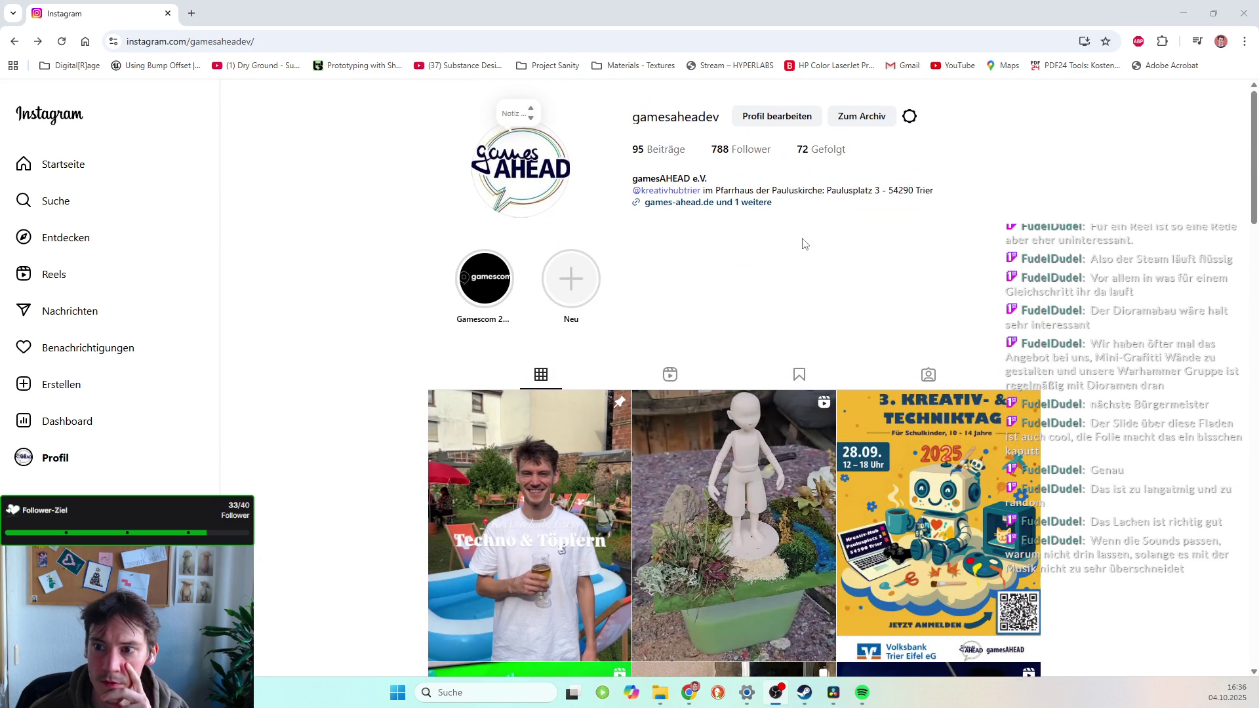
left_click(1183, 13)
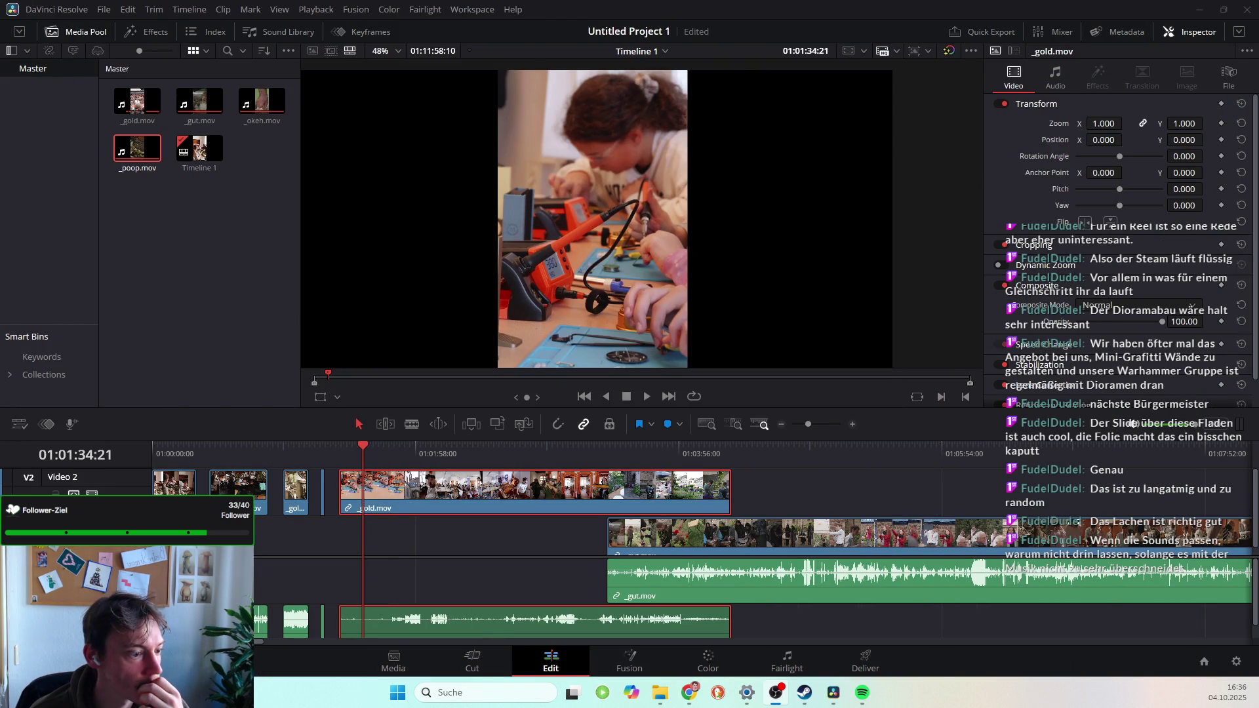
Play back the soldering-workshop _gold.mov overlay and park the playhead near 01:01:52.
key("super+d")
key("super+d")
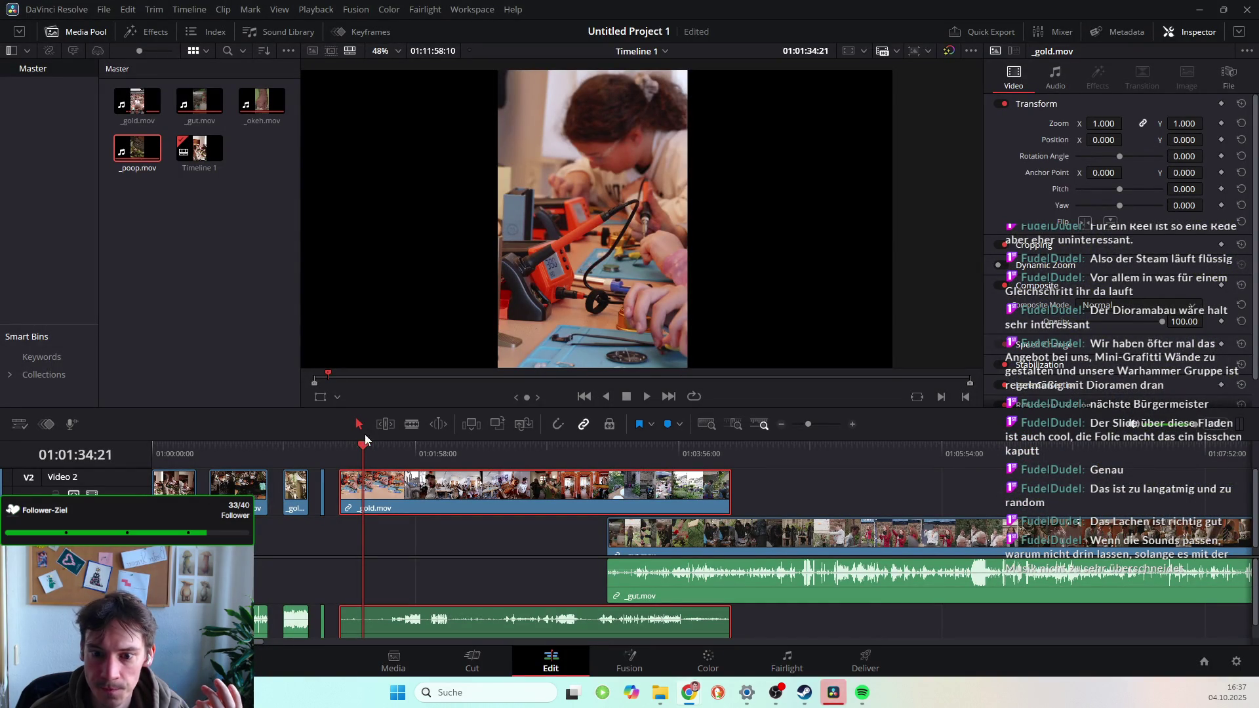
key("space")
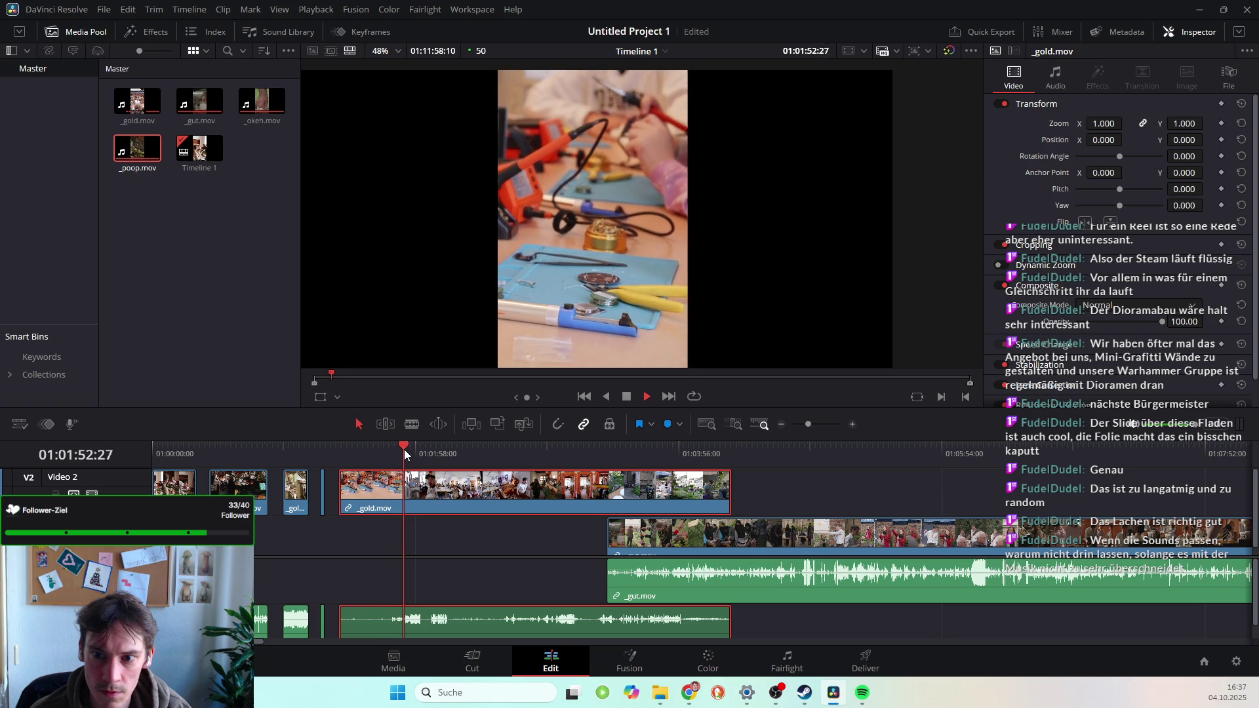
key("space")
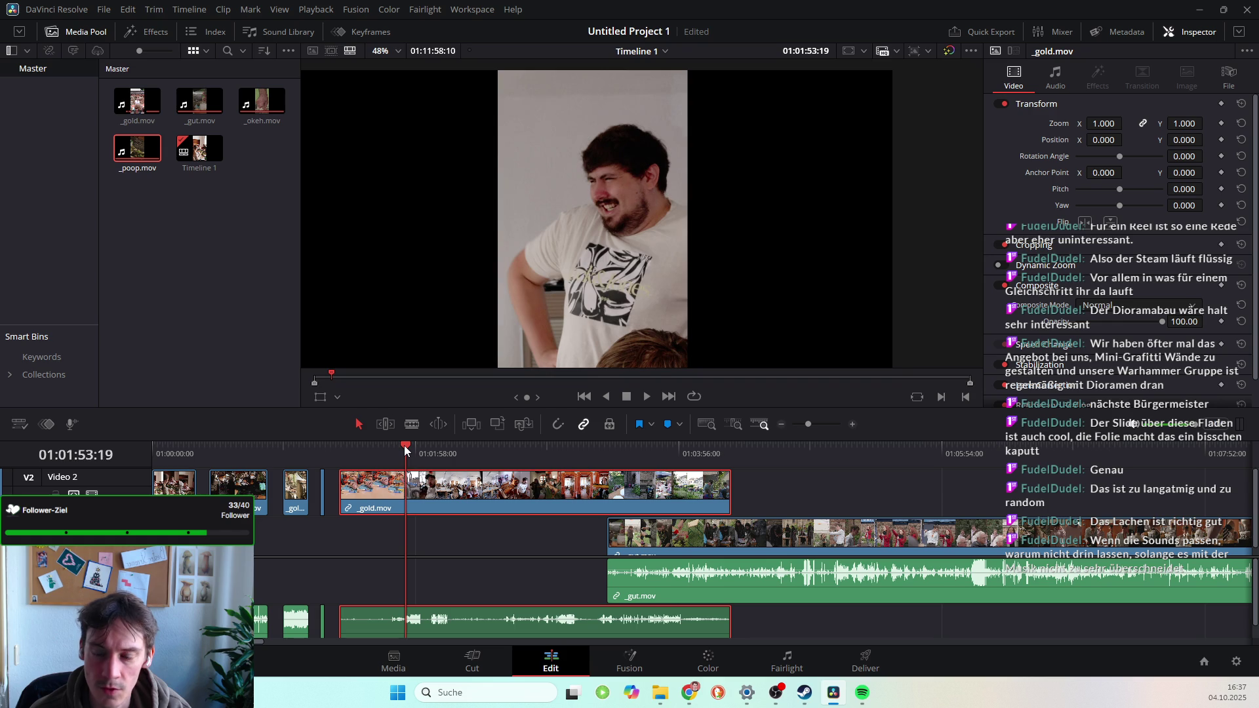
left_click(404, 445)
left_click_drag(404, 446, 404, 446)
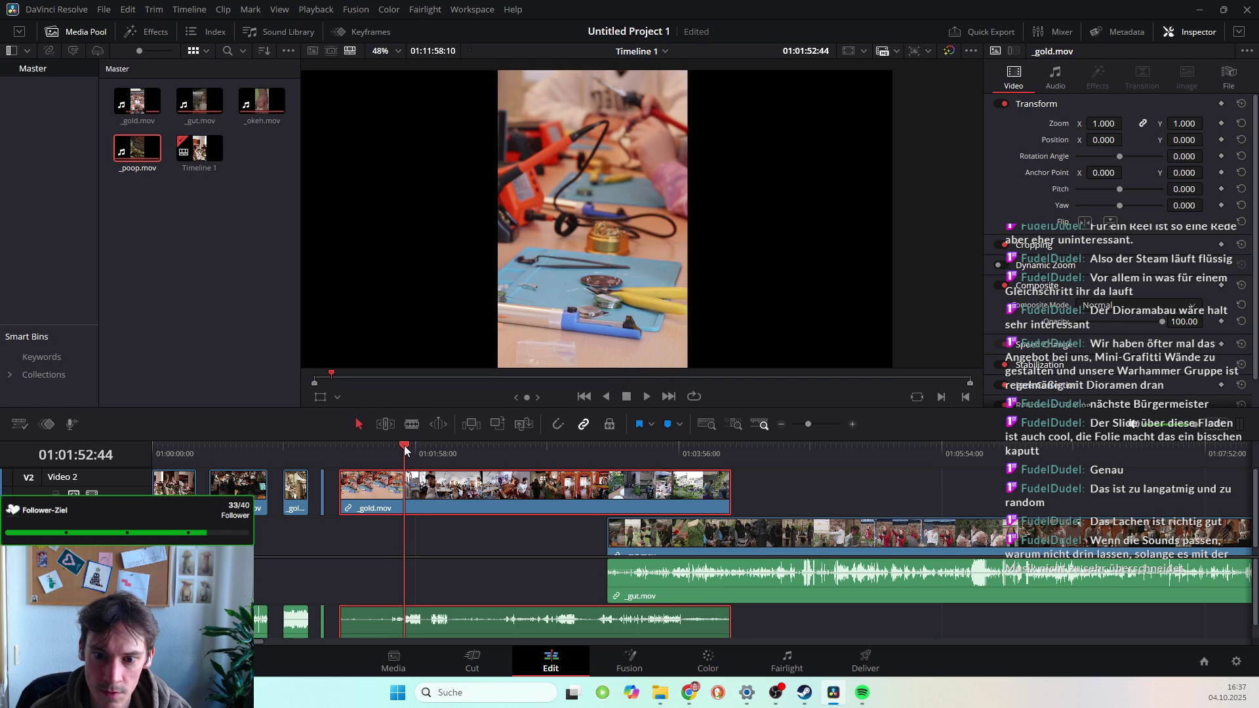
scroll(405, 498, "up", 2)
left_click_drag(553, 447, 553, 445)
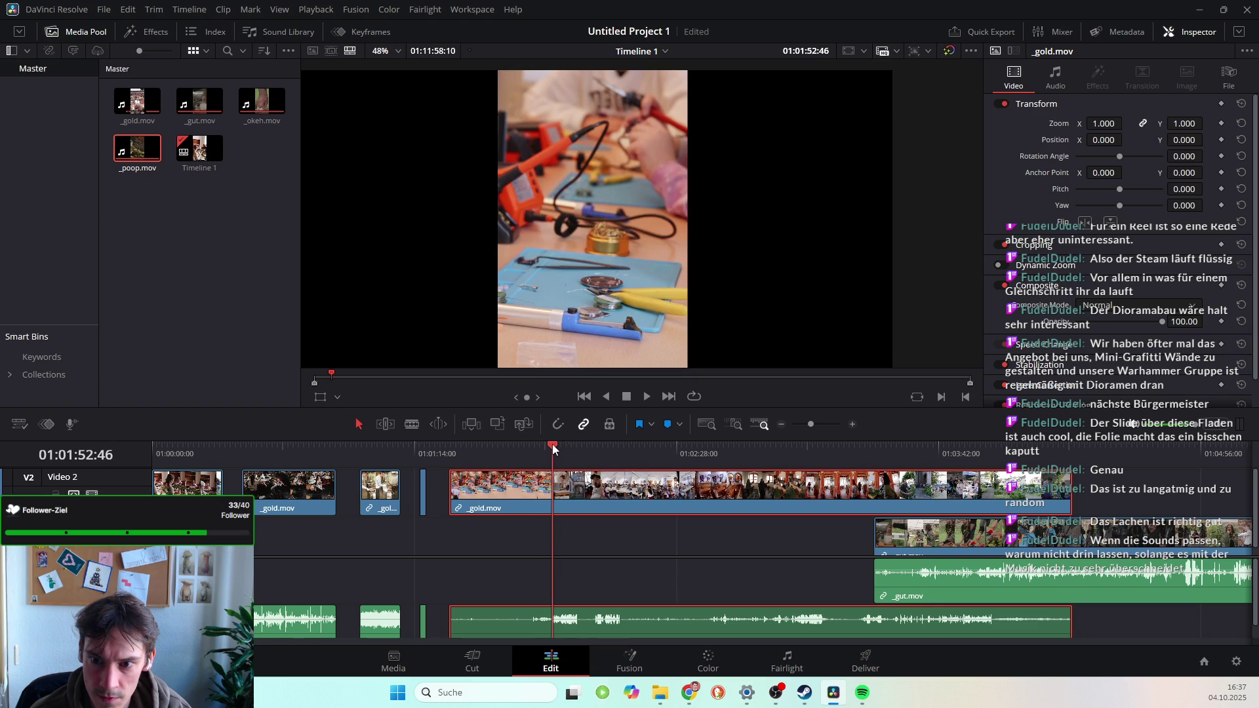
Blade-cut the _gold.mov clip and its audio at the playhead near 01:01:52.
left_click(411, 424)
left_click(552, 500)
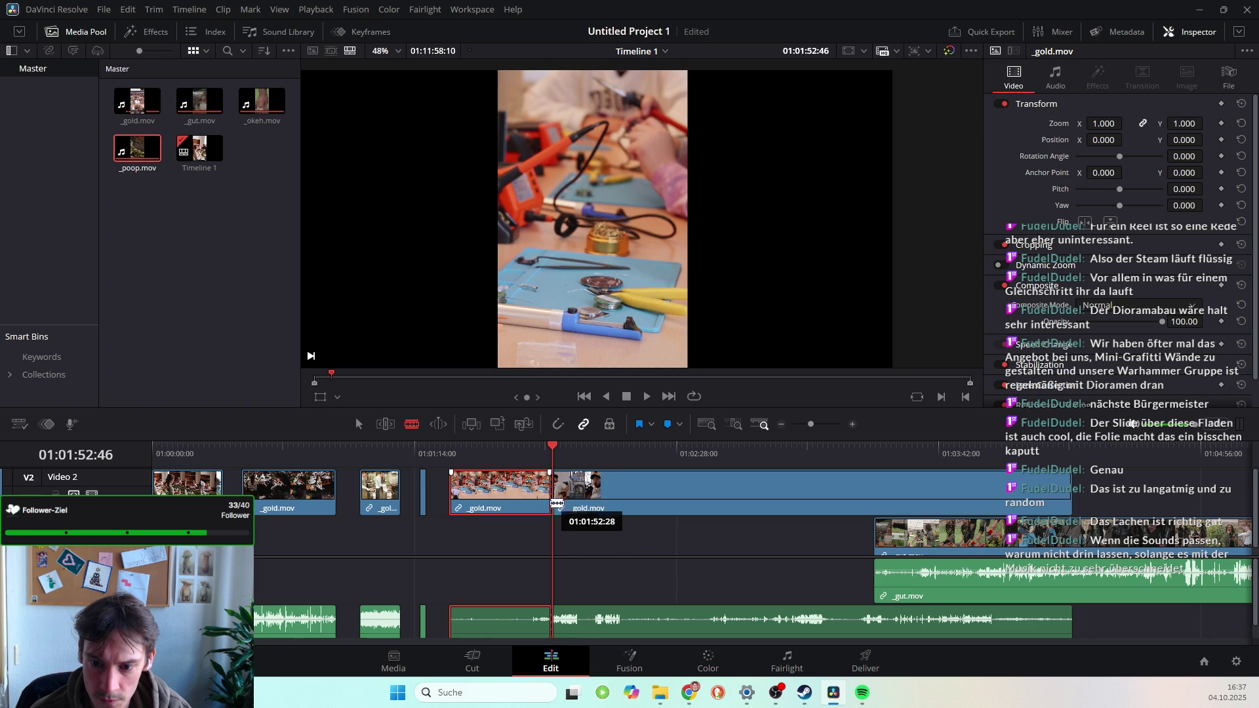
key("a")
Rewind to just before the new cut and play it back to check the edit.
mouse_move(551, 447)
left_mouse_down()
mouse_move(481, 450)
mouse_move(517, 452)
mouse_move(477, 483)
mouse_move(552, 457)
left_mouse_up()
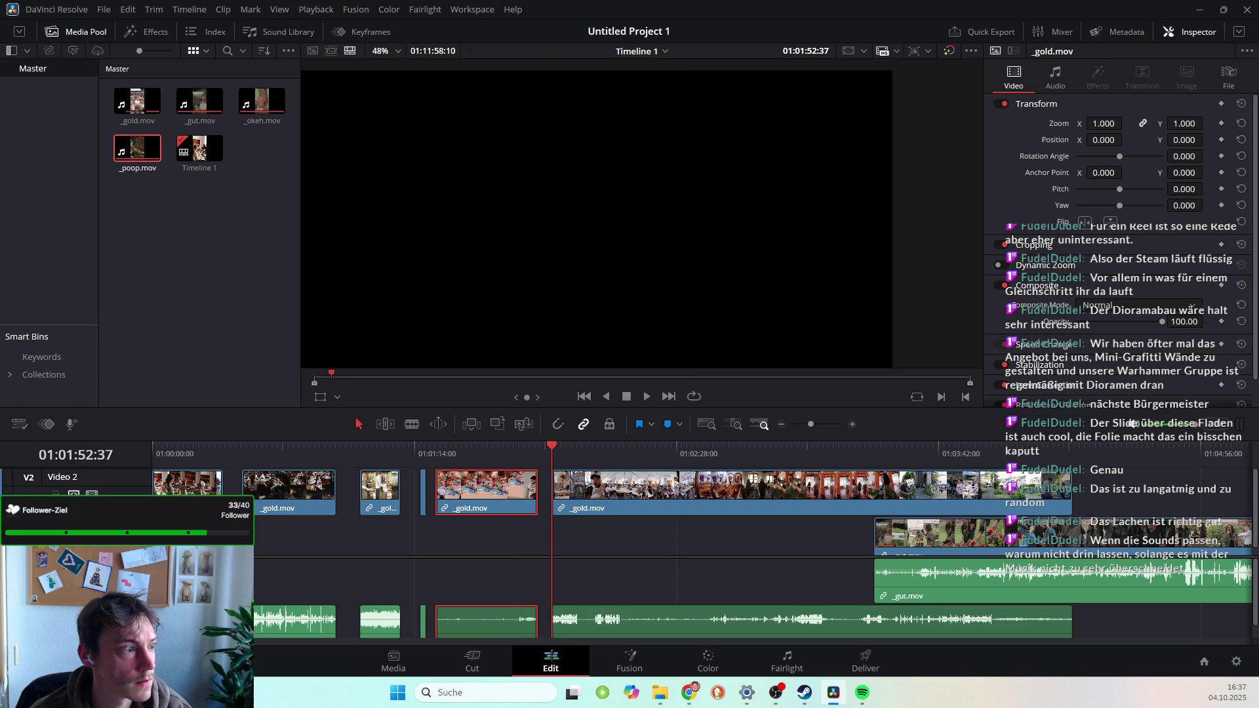
left_click(635, 573)
key("space")
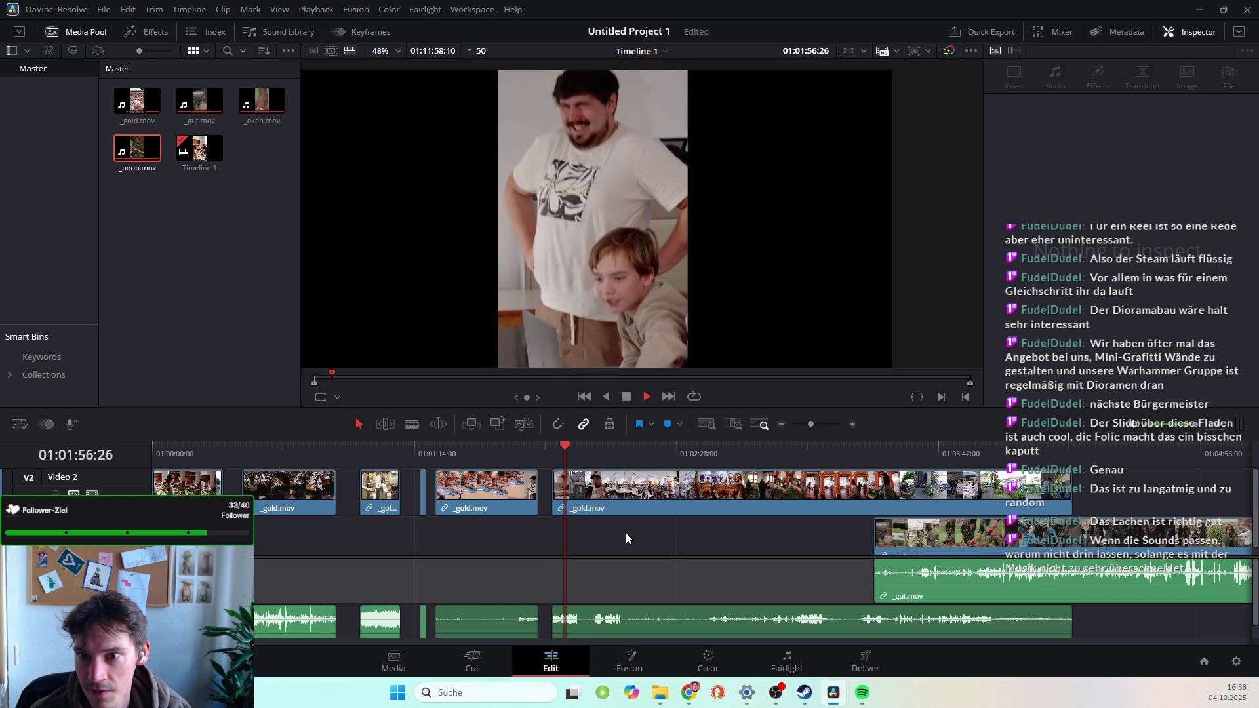
Replay the footage from about 01:01:52 and find the next cut point at 01:01:55:04.
key("space")
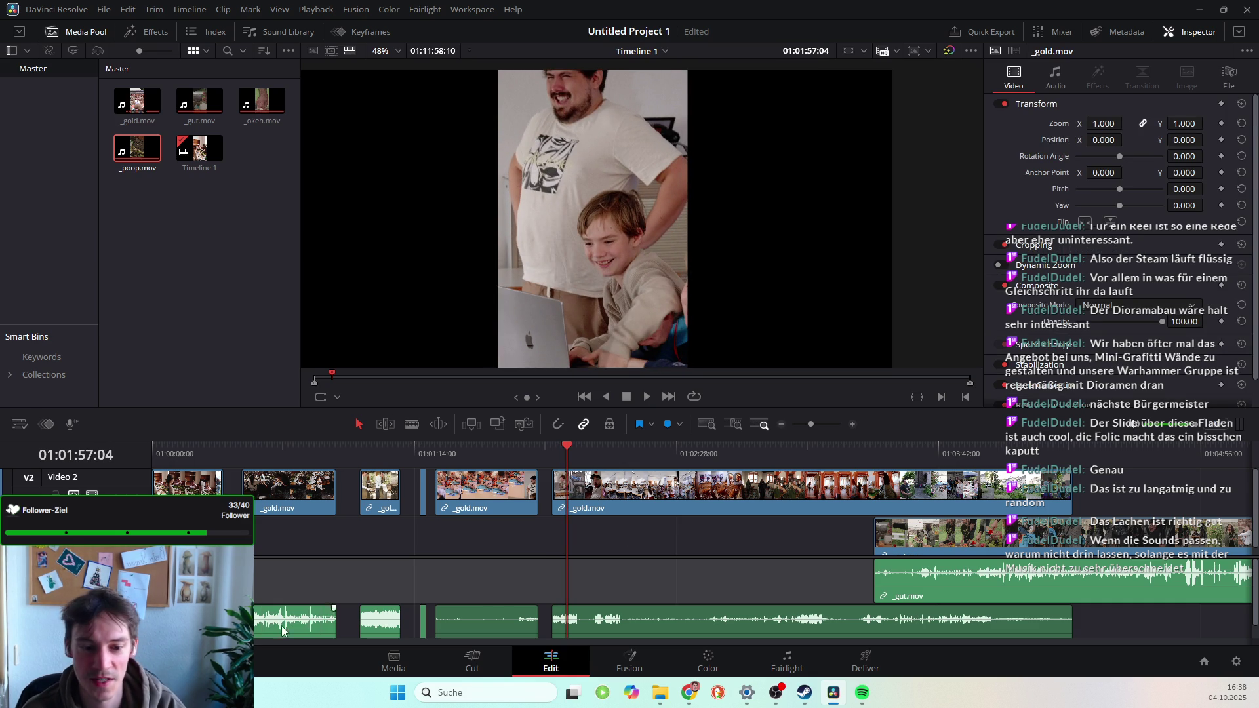
key("space")
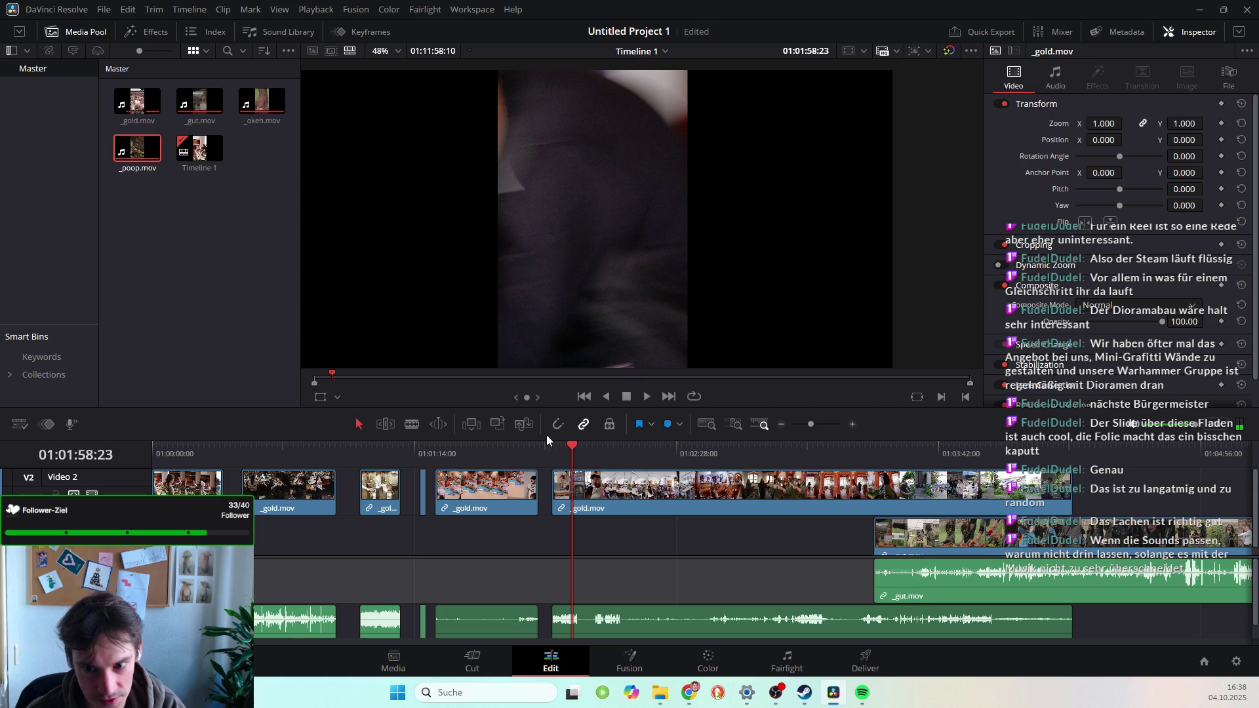
left_click_drag(570, 450, 552, 447)
key("space")
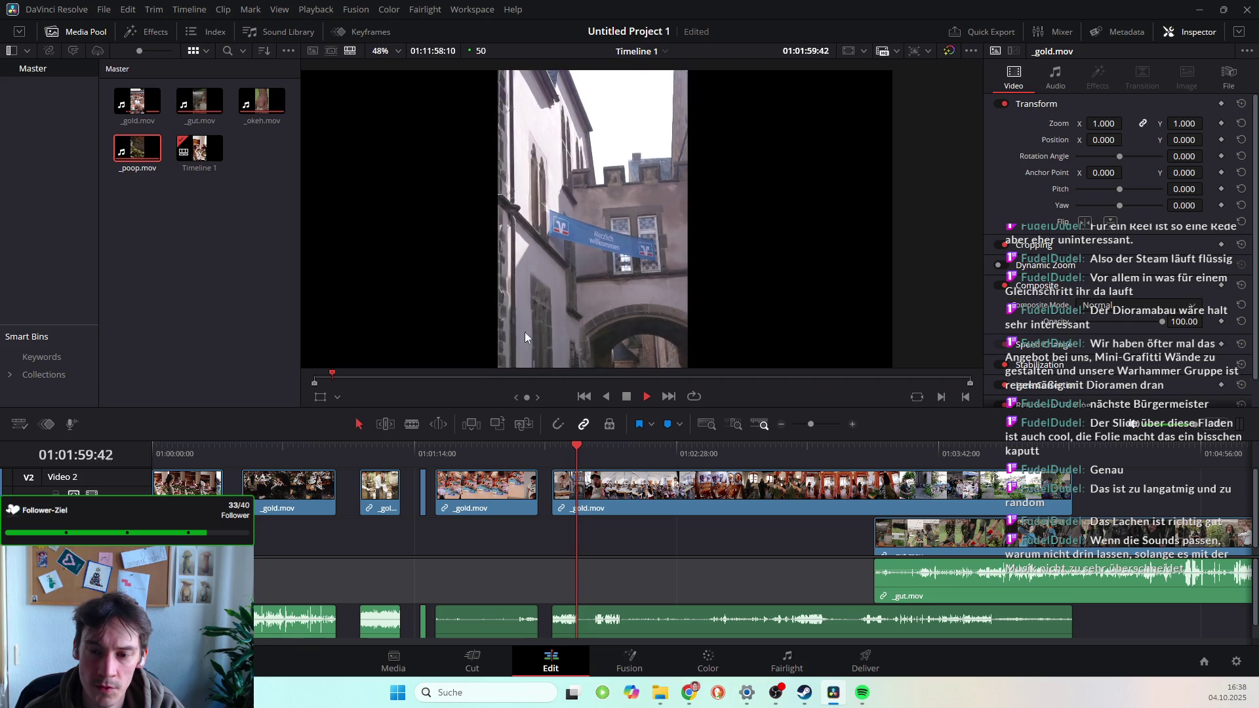
key("space")
left_click_drag(579, 448, 560, 447)
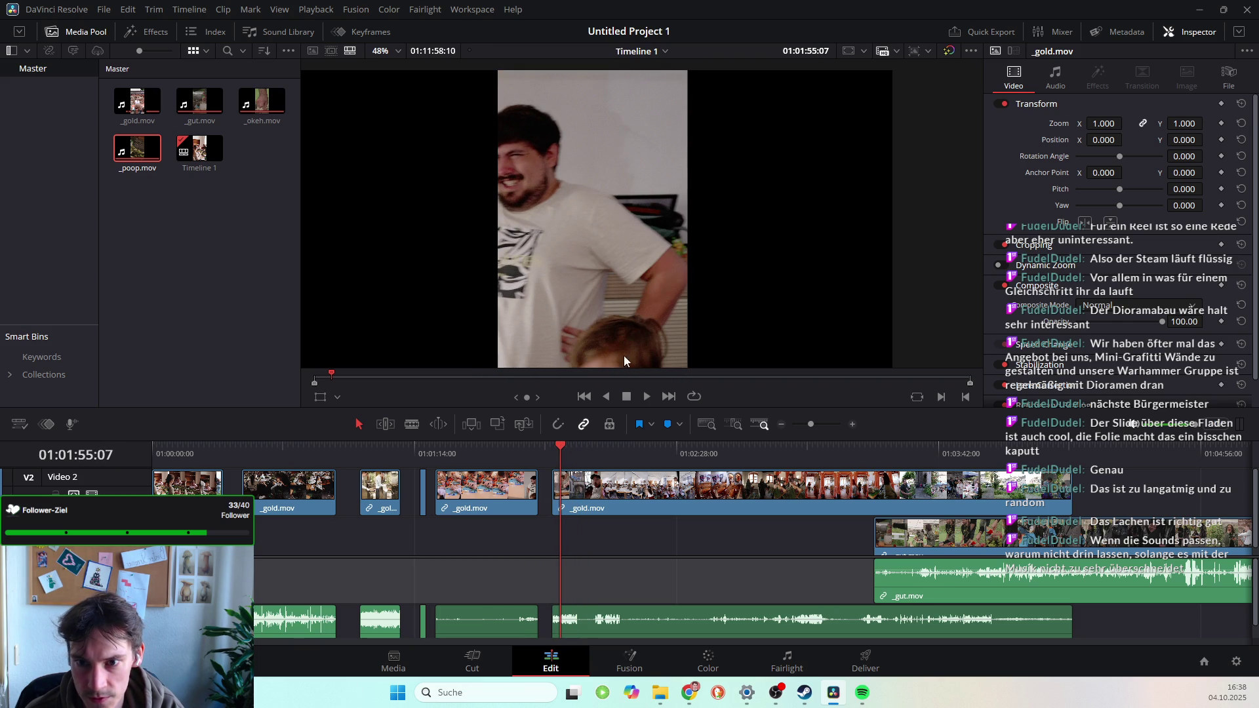
key("Left")
key("Left")
key("Left")
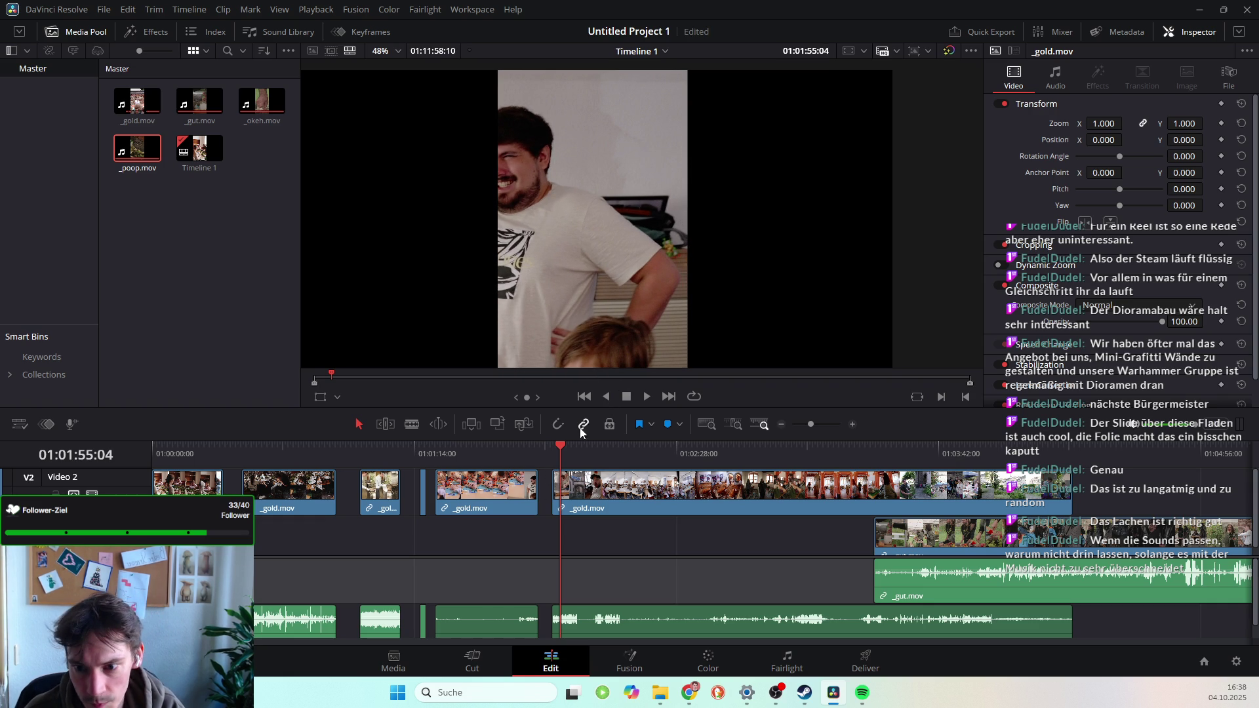
Blade-cut _gold.mov at 01:01:55:04 and open the new piece in the source viewer.
left_click(413, 424)
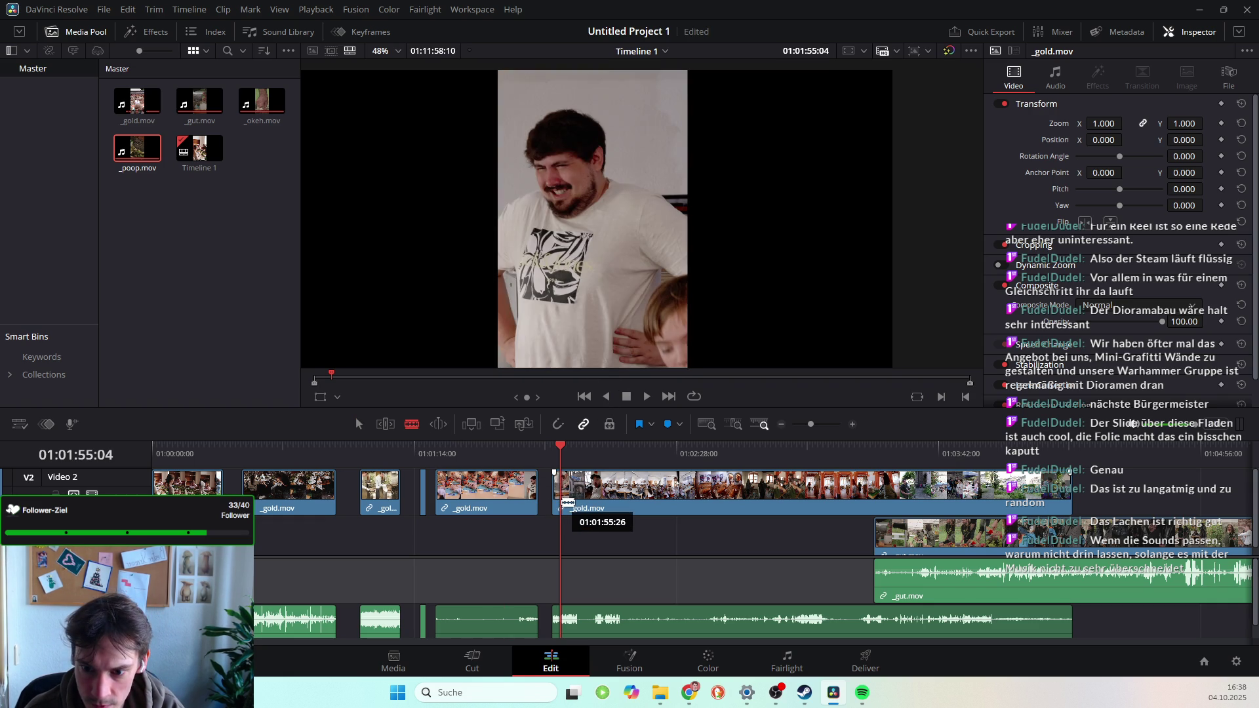
left_click(561, 502)
key("a")
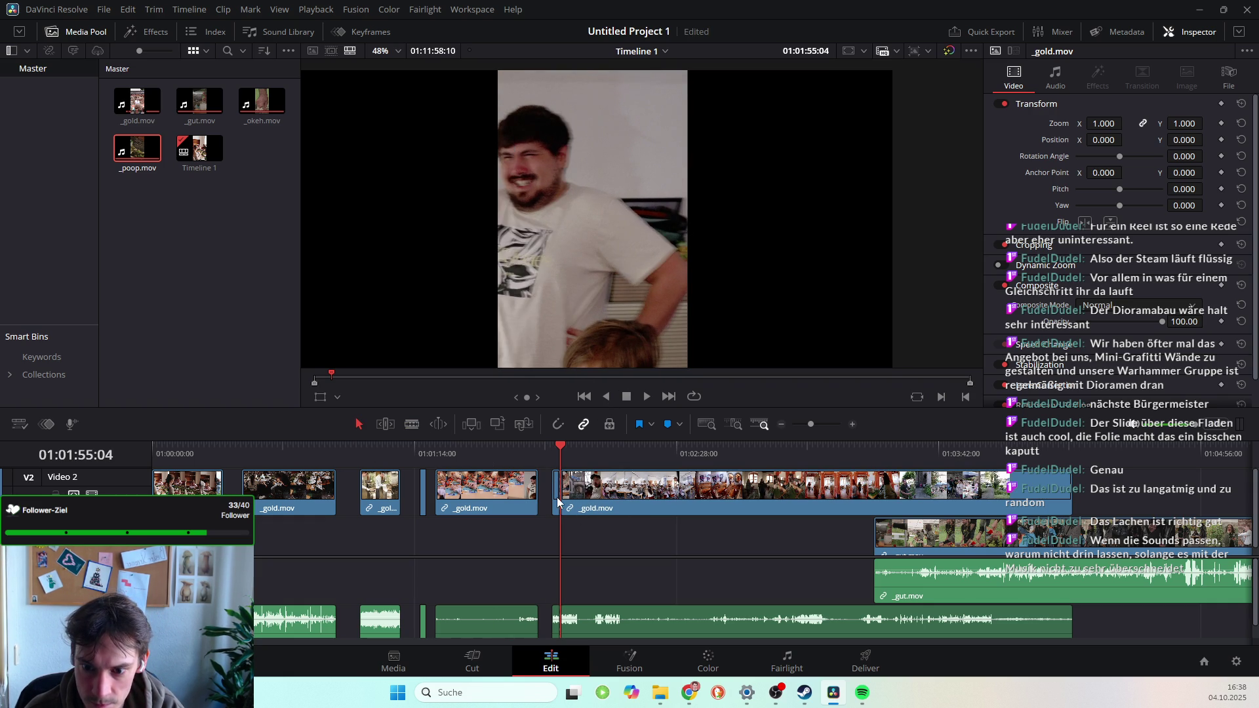
double_click(557, 500)
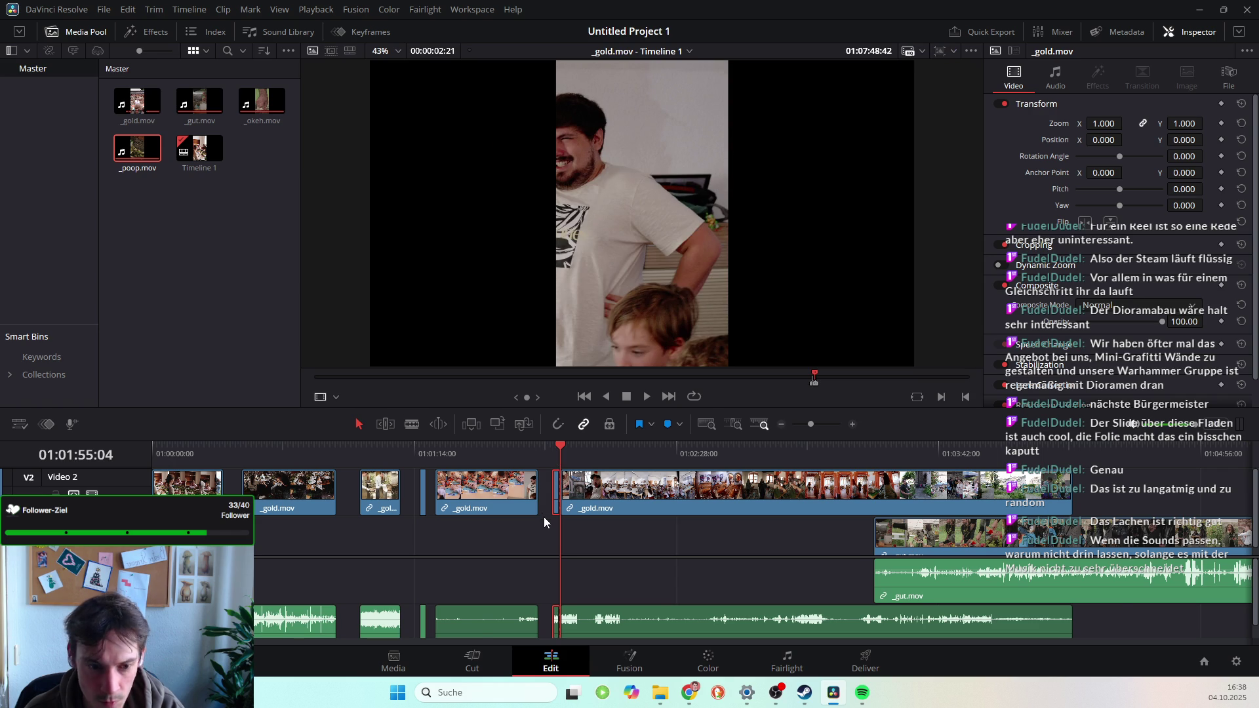
scroll(529, 525, "right", 2)
scroll(396, 557, "down", 4)
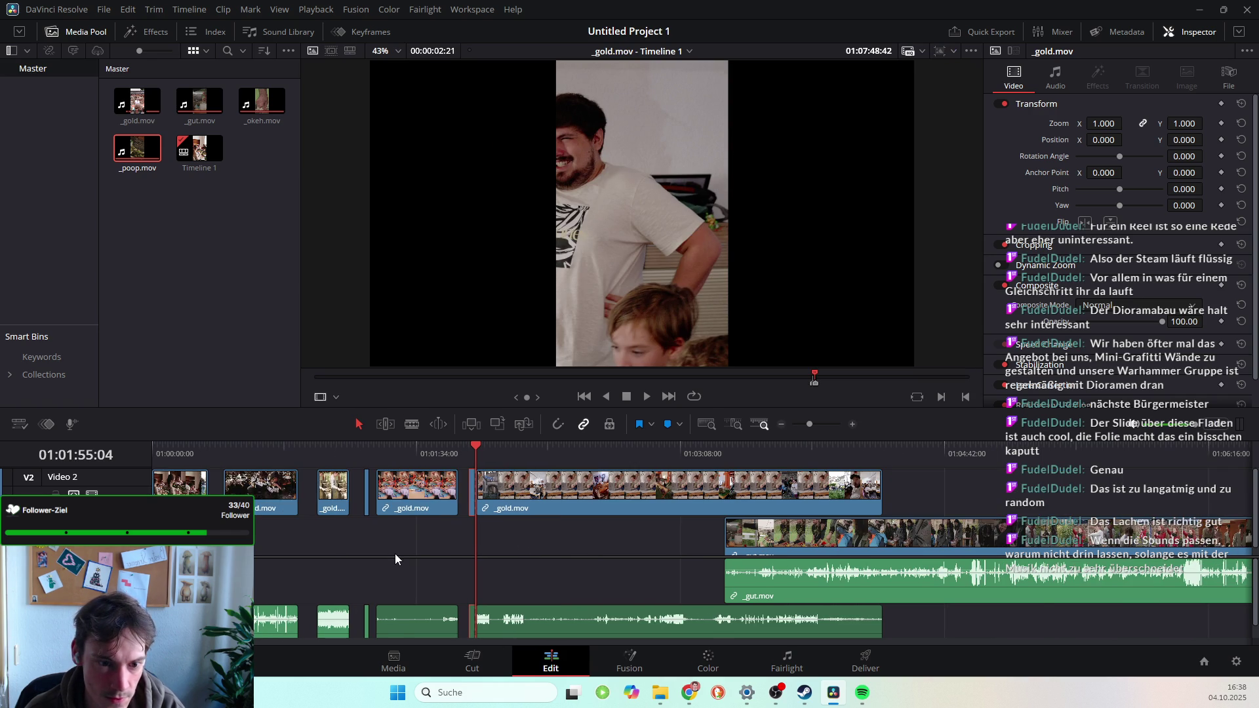
Move the short _gold.mov piece to another track and play back the edited section.
mouse_move(472, 502)
left_mouse_down()
mouse_move(470, 465)
mouse_move(466, 503)
mouse_move(477, 514)
left_mouse_up()
scroll(478, 514, "right", 3)
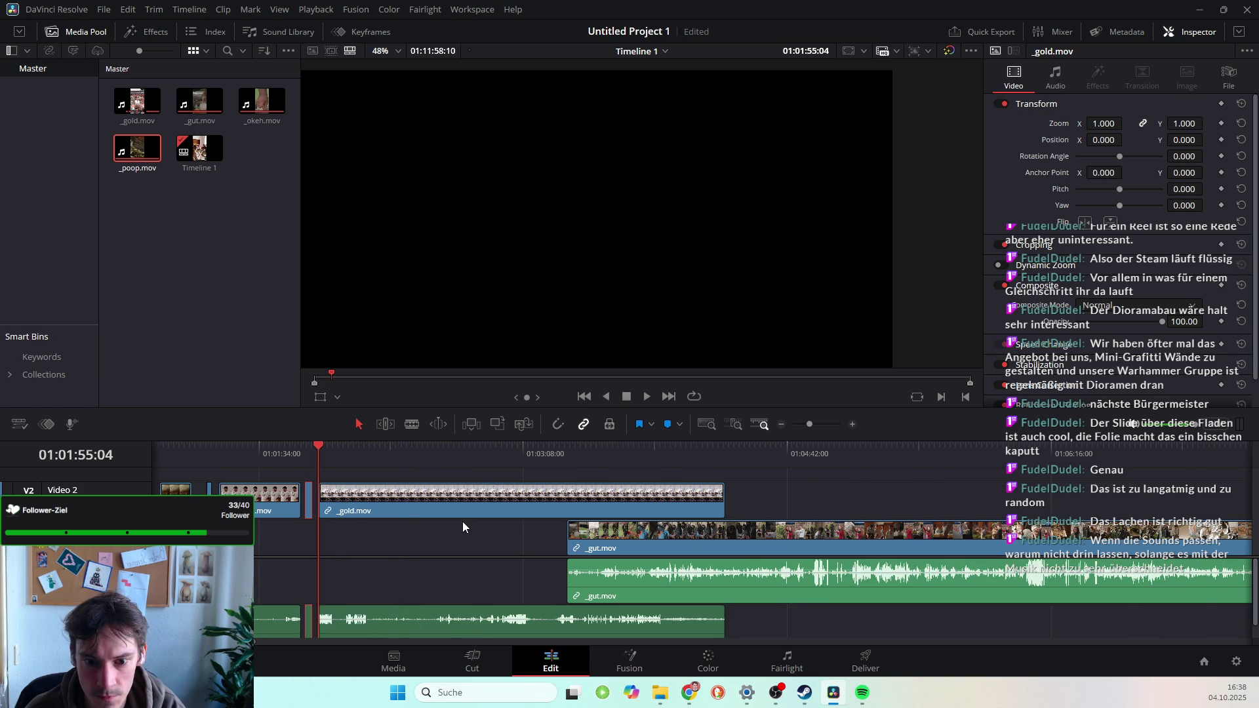
scroll(463, 521, "up", 5)
scroll(724, 529, "up", 1)
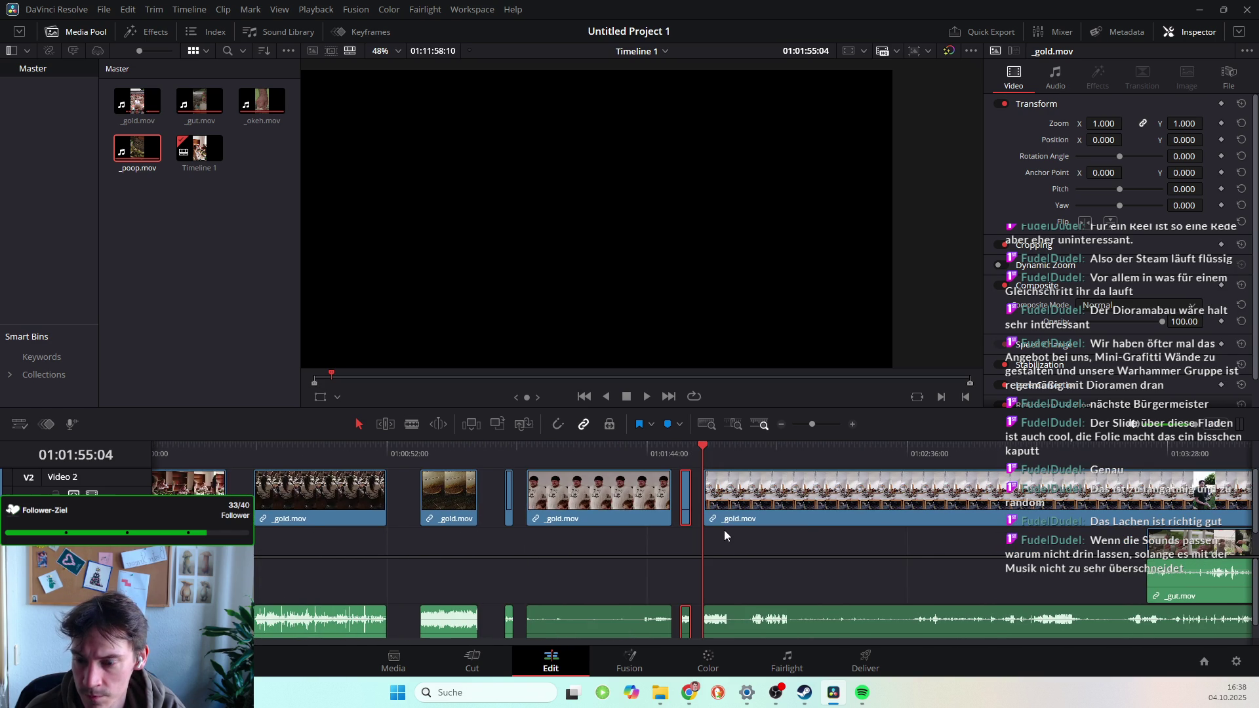
left_click_drag(704, 449, 711, 450)
key("space")
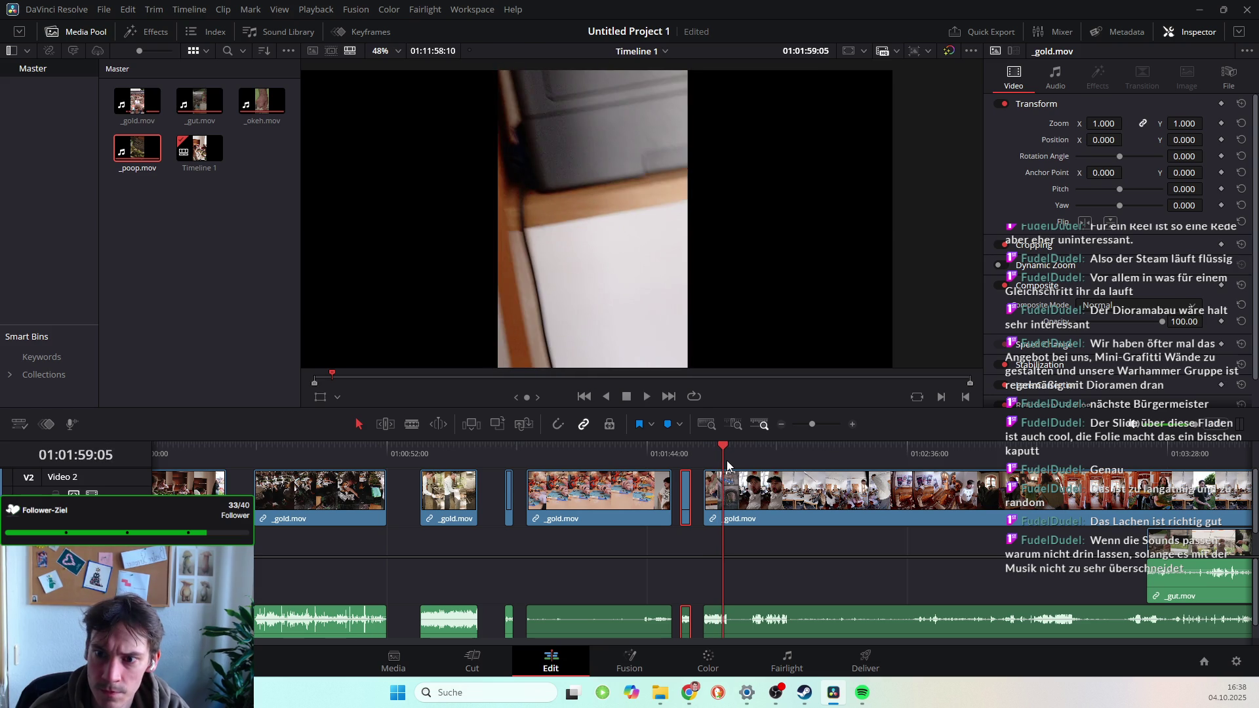
Stop playback at about 01:02:00 and blade-cut the long _gold.mov clip there.
key("space")
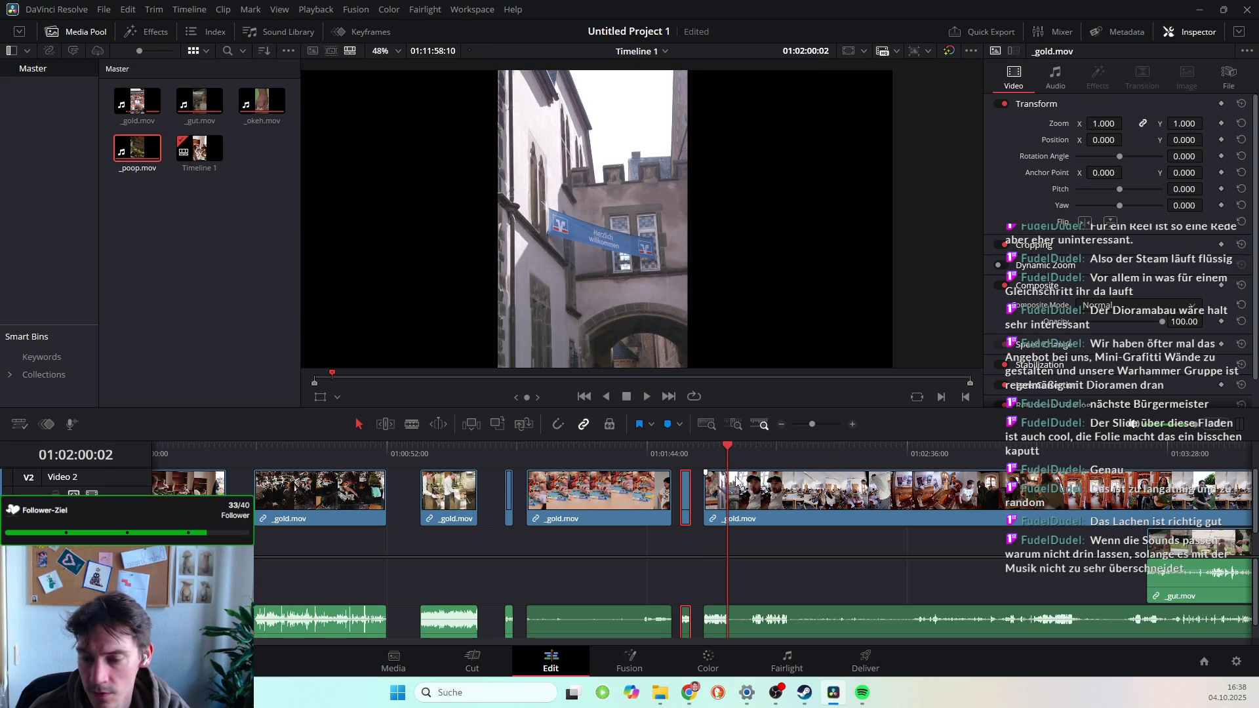
left_click(411, 423)
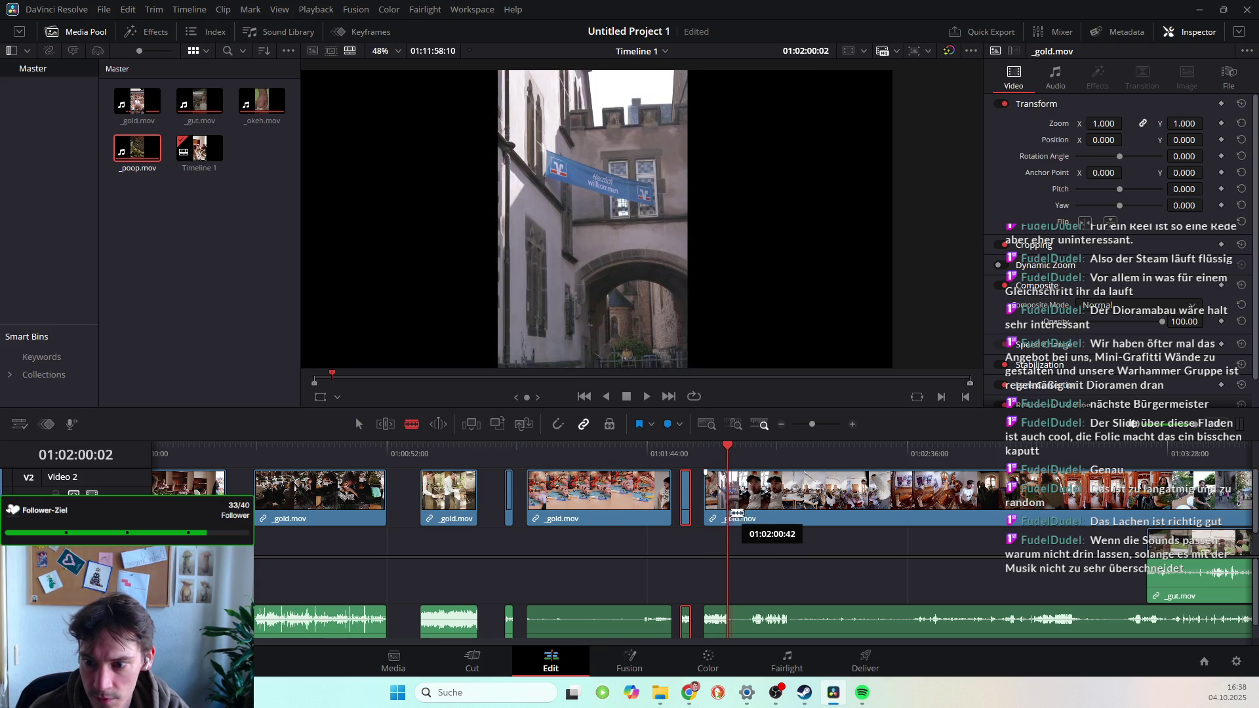
left_click_drag(734, 509, 733, 509)
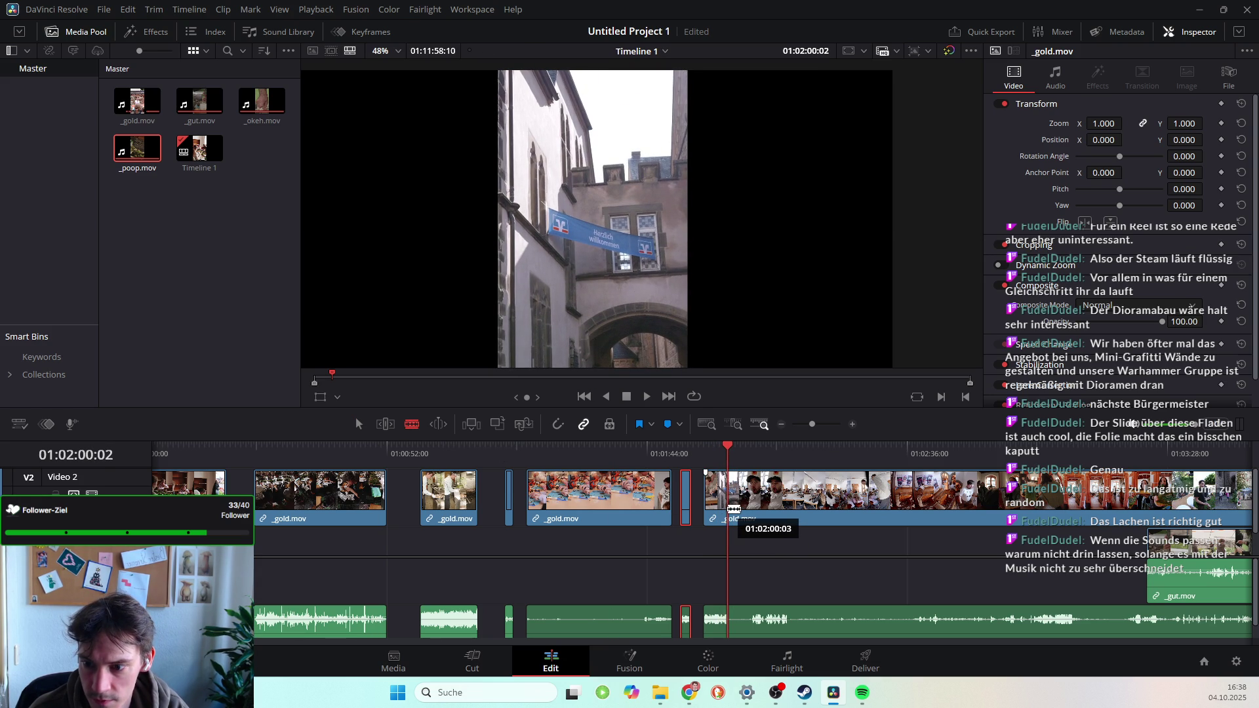
left_click(735, 509)
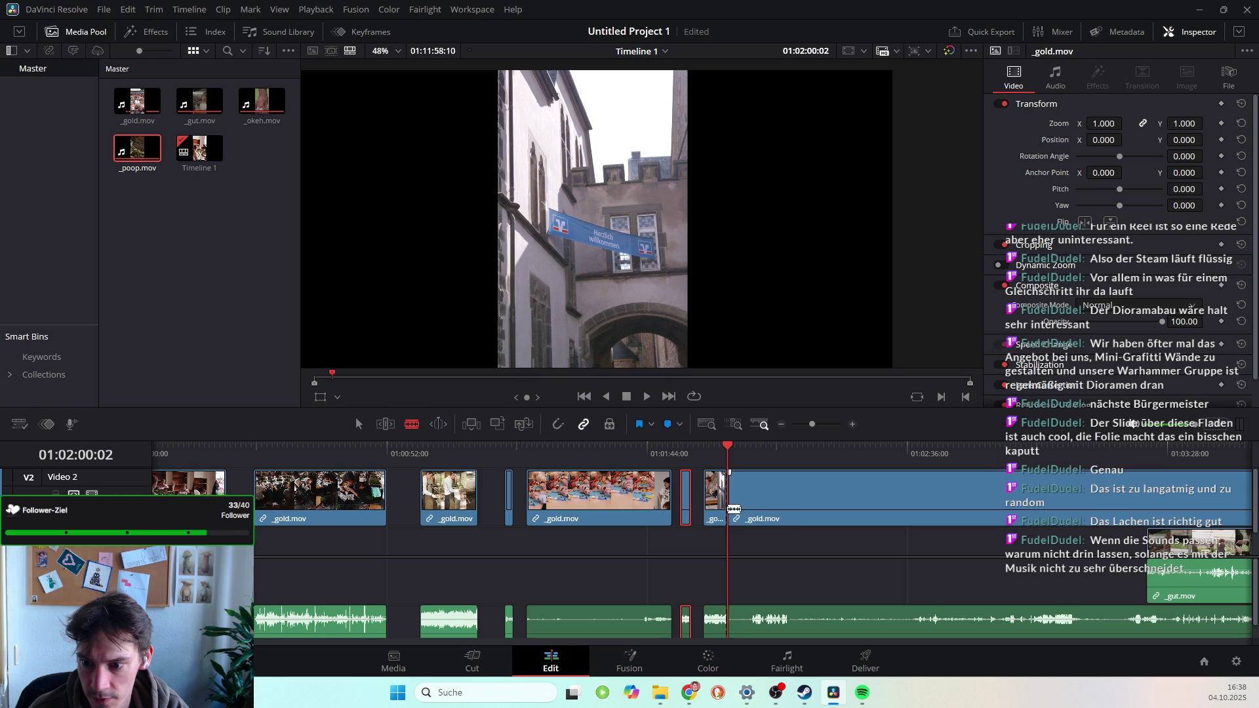
key("a")
Save the project with Ctrl+S.
key("ctrl+s")
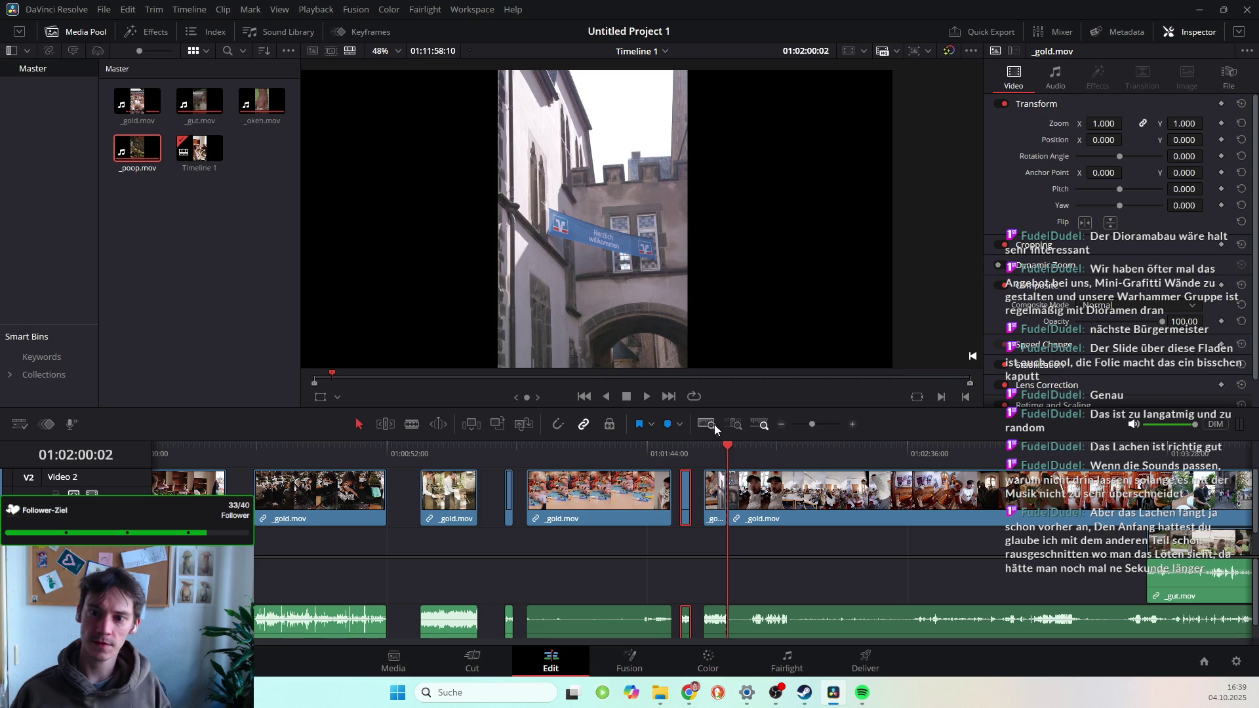
scroll(511, 278, "down", 3)
scroll(511, 277, "up", 1)
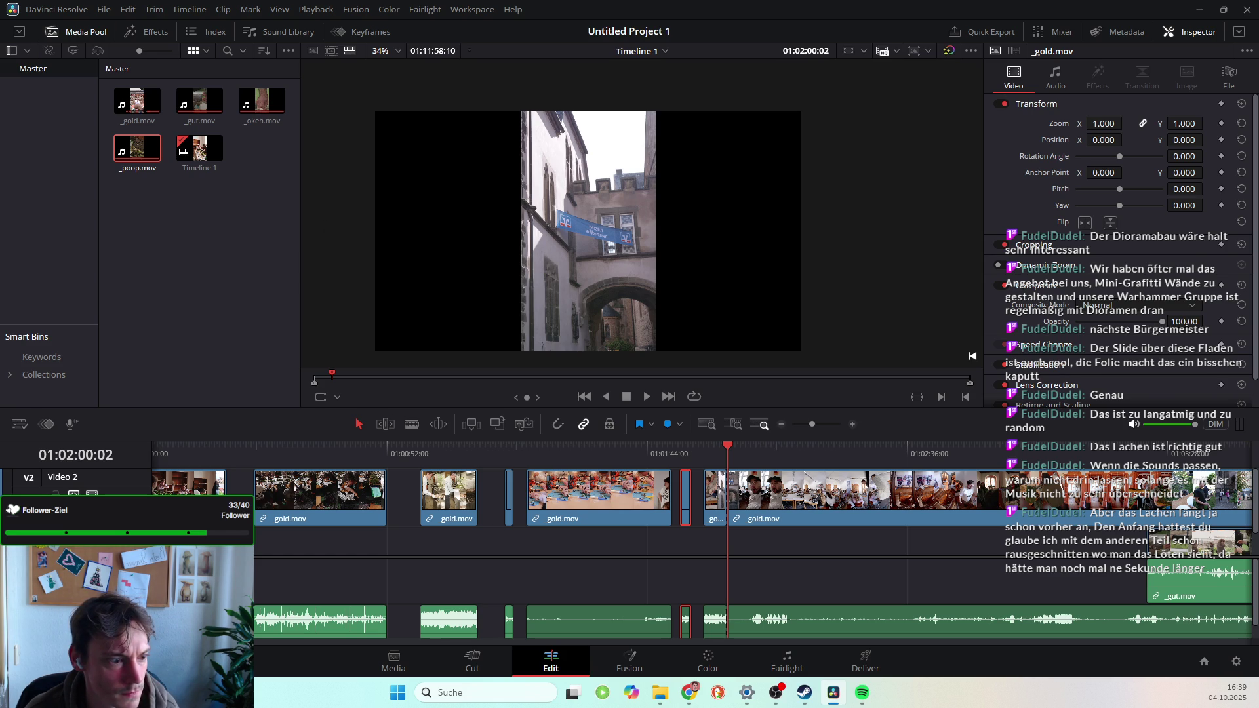
Delete the short _gold.mov piece before the 01:02:00 cut and select the leftover gap.
mouse_move(502, 457)
left_mouse_down()
mouse_move(470, 461)
mouse_move(685, 477)
mouse_move(685, 448)
mouse_move(731, 450)
left_mouse_up()
left_click(713, 489)
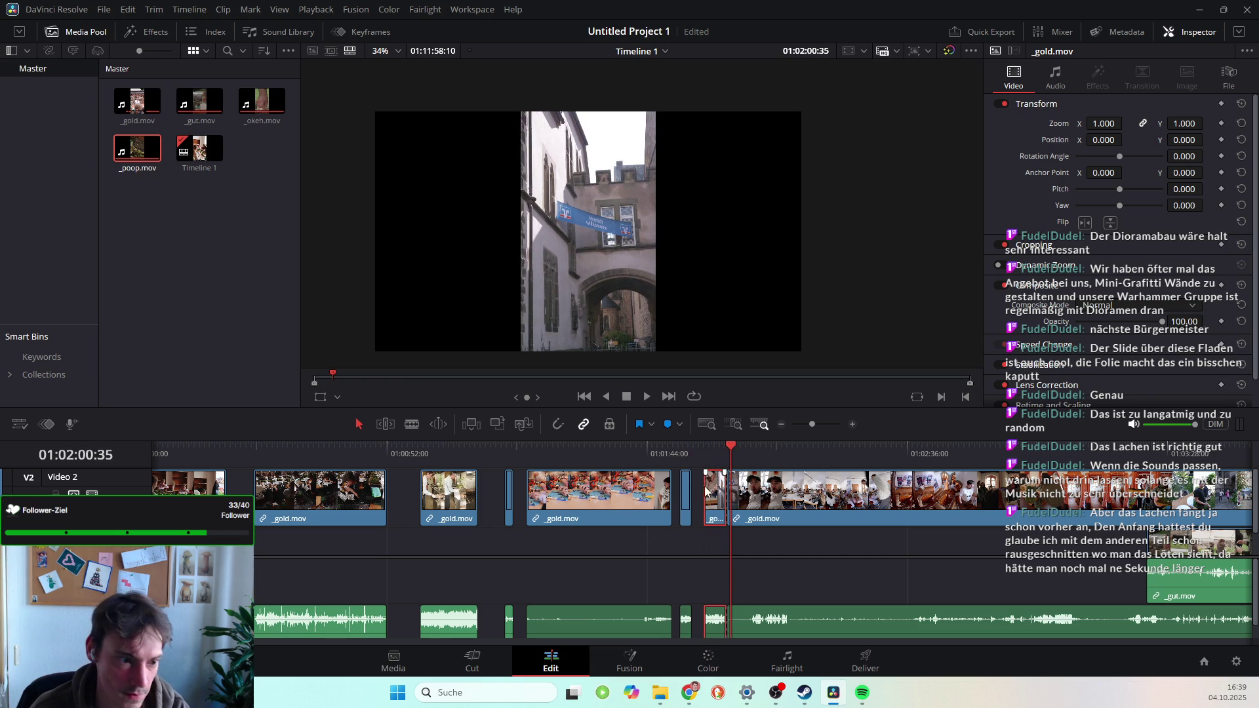
key("BackSpace")
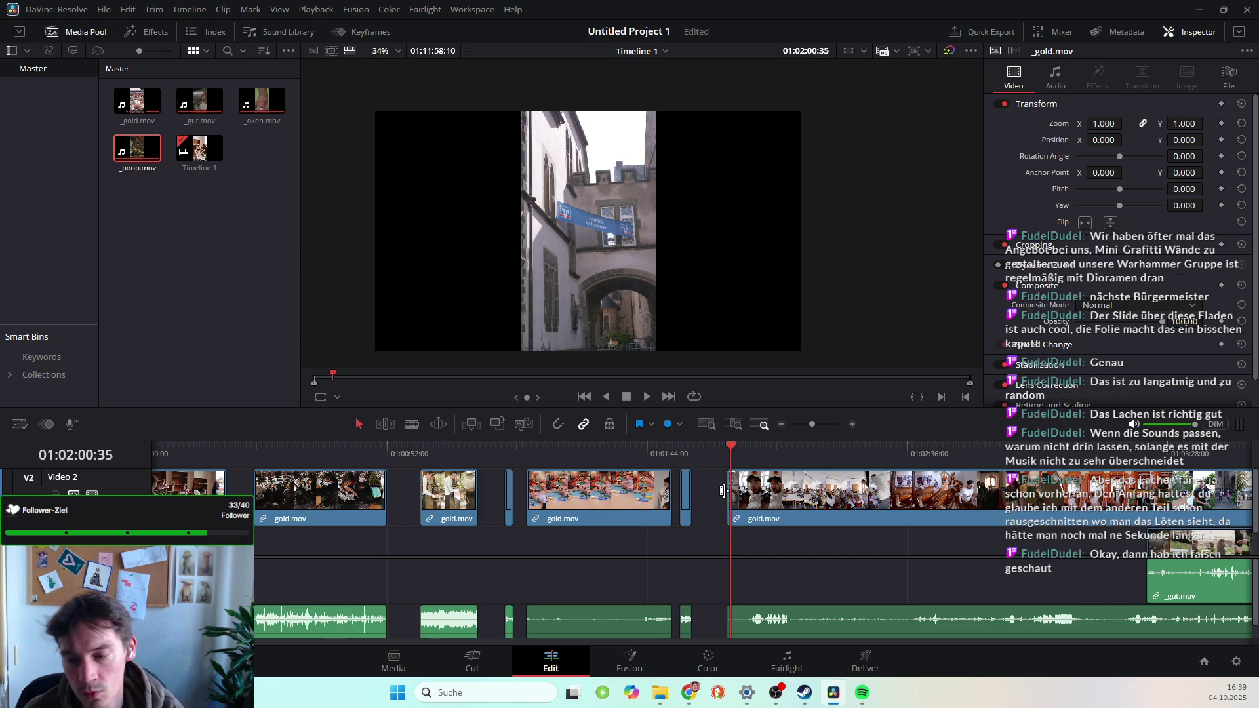
left_click(710, 488)
key("alt+Tab")
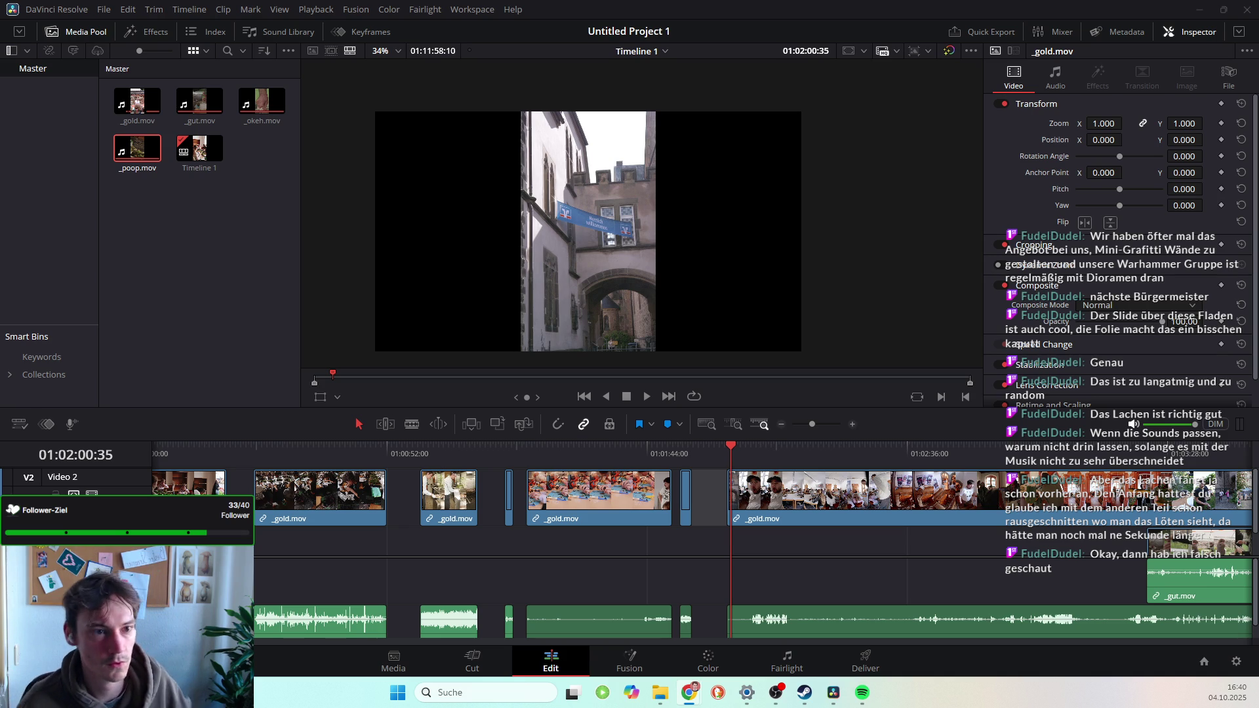
key("alt+Tab")
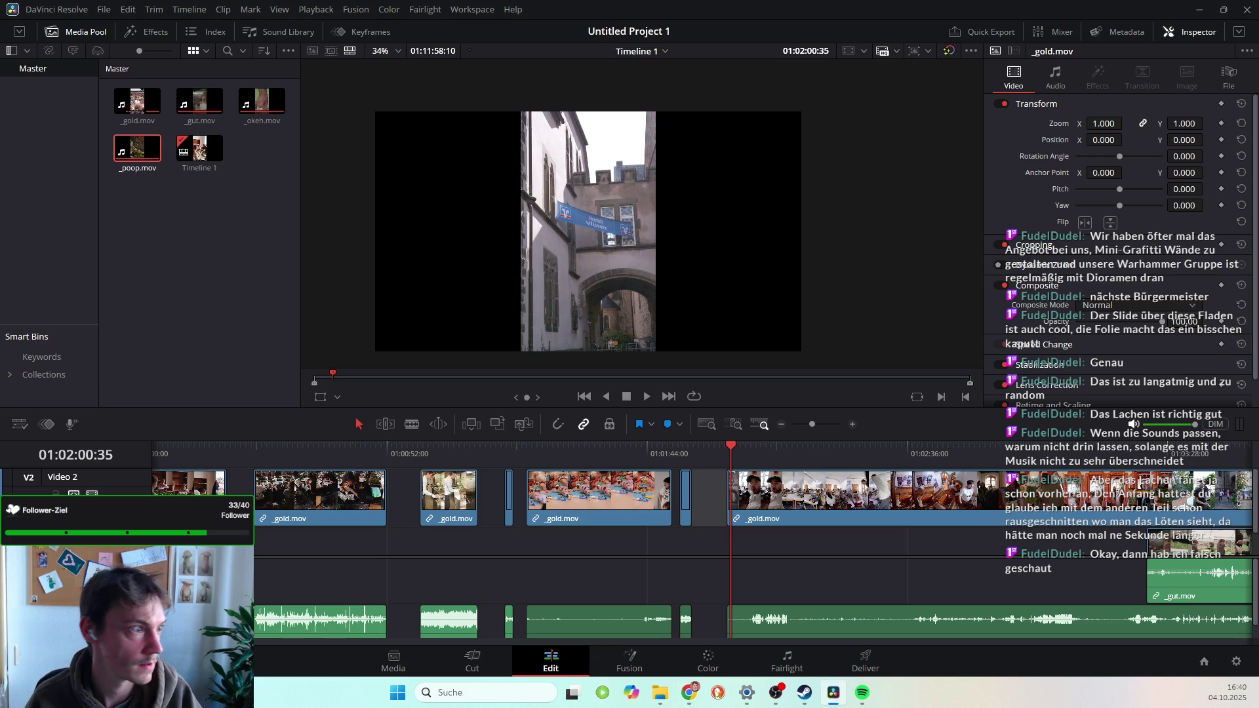
left_click_drag(718, 449, 729, 447)
key("space")
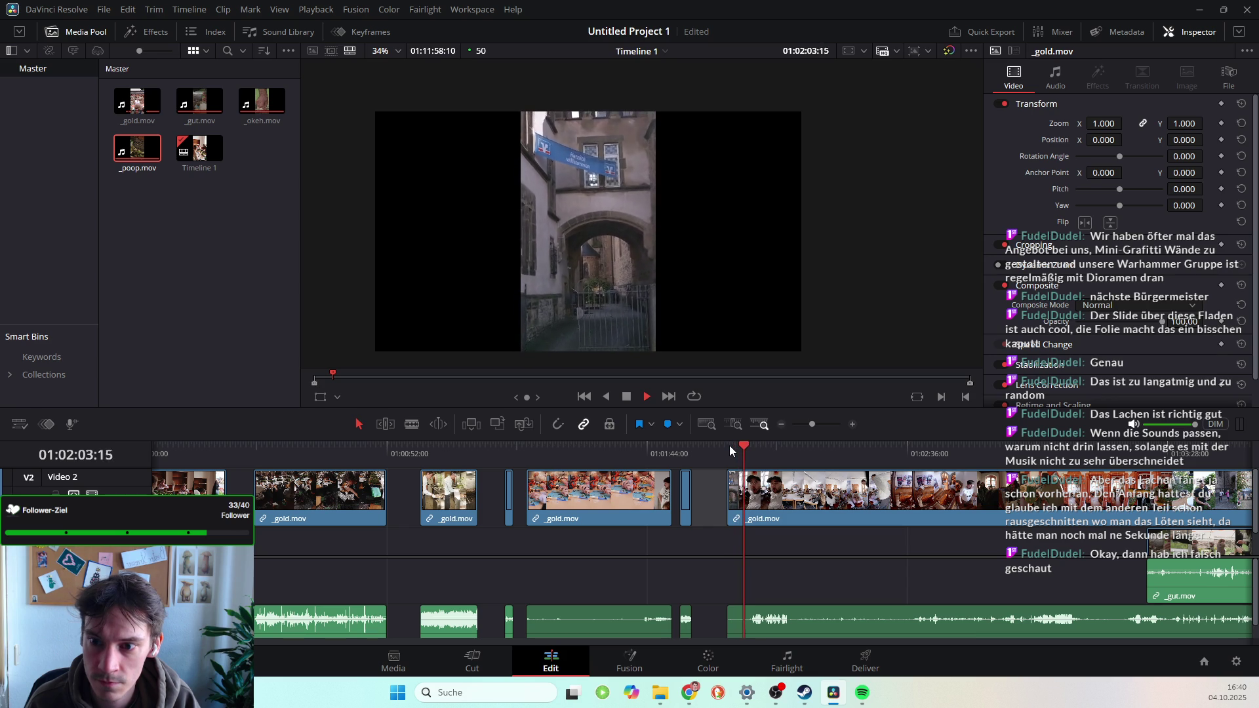
key("space")
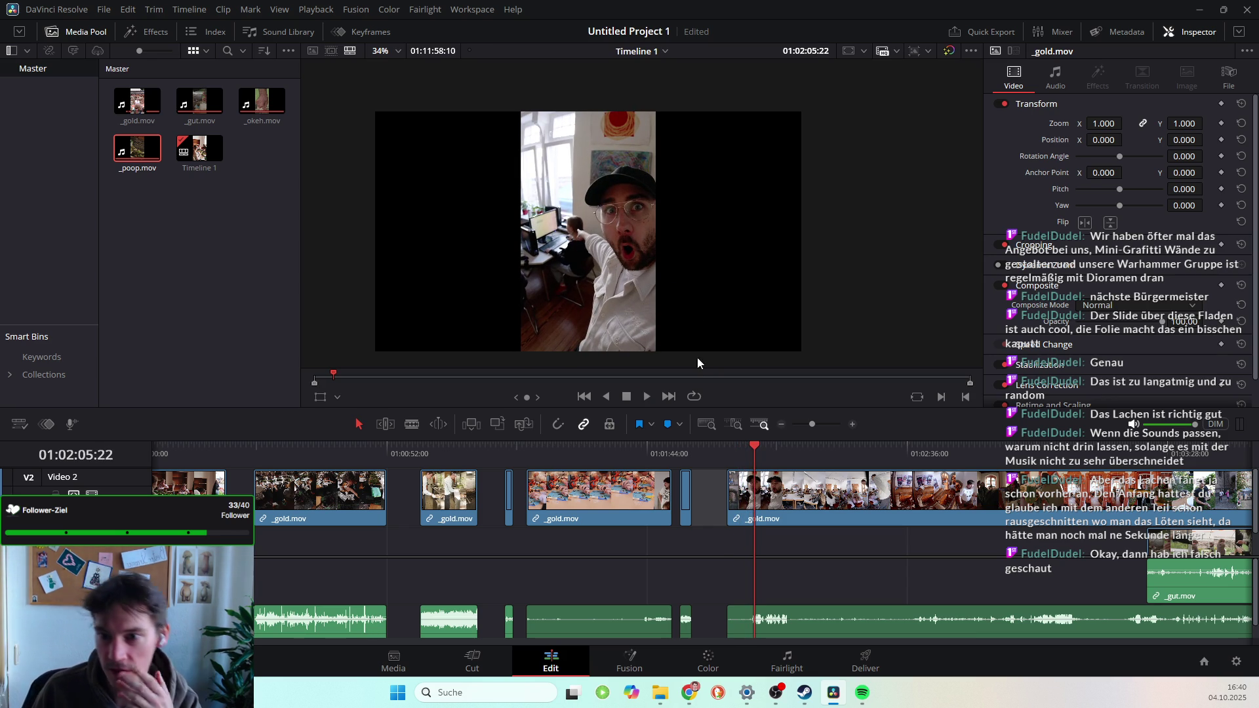
left_click(751, 447)
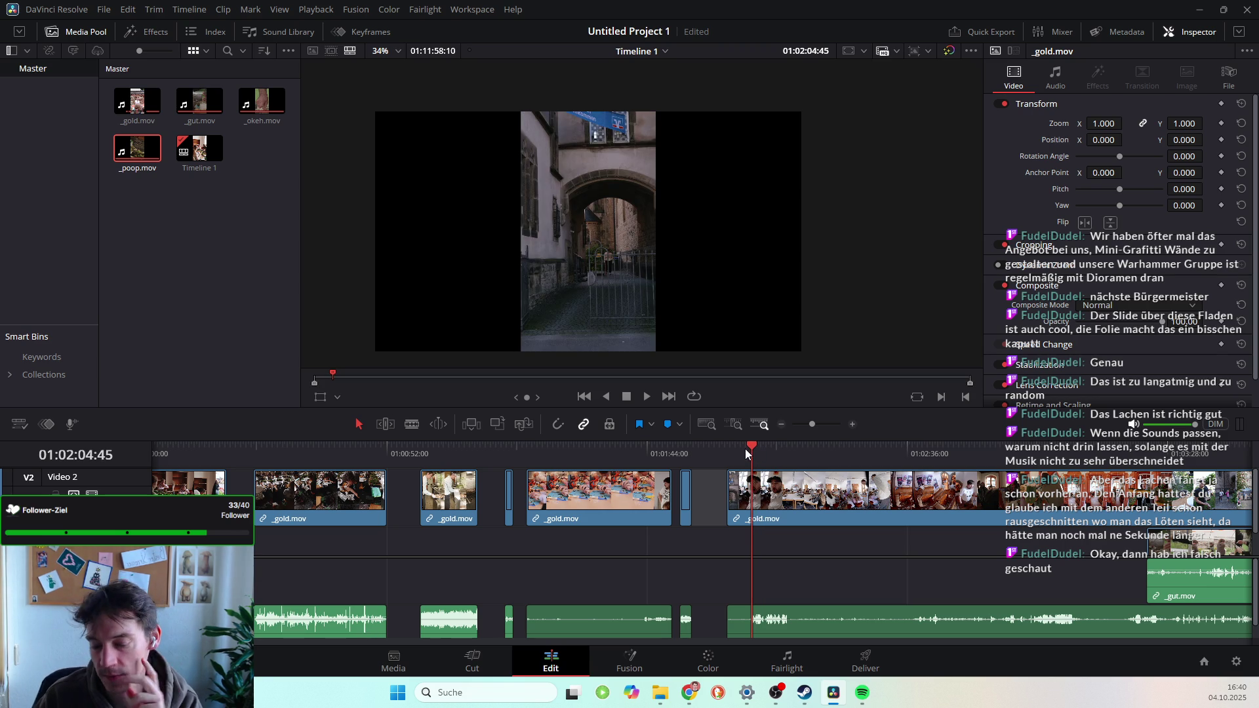
key("space")
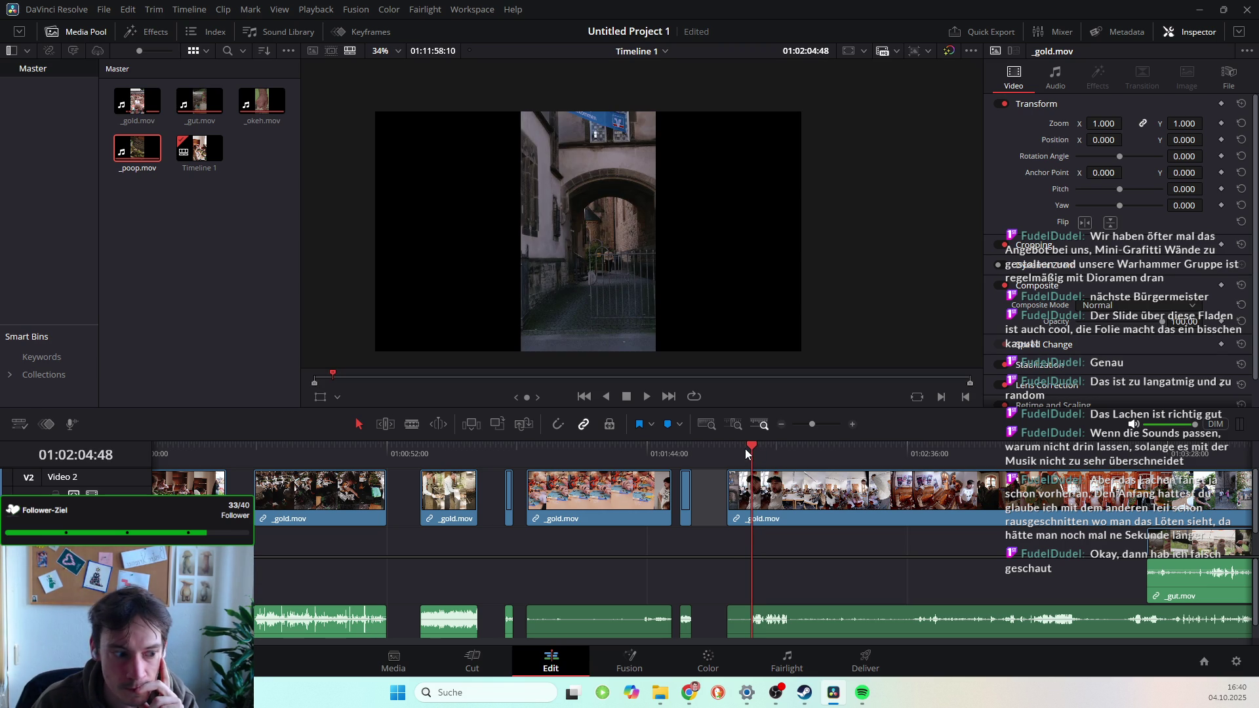
Blade-cut the crowd clip near 01:02:04, then try trim and slip drags on the _gold.mov pieces.
left_click(412, 423)
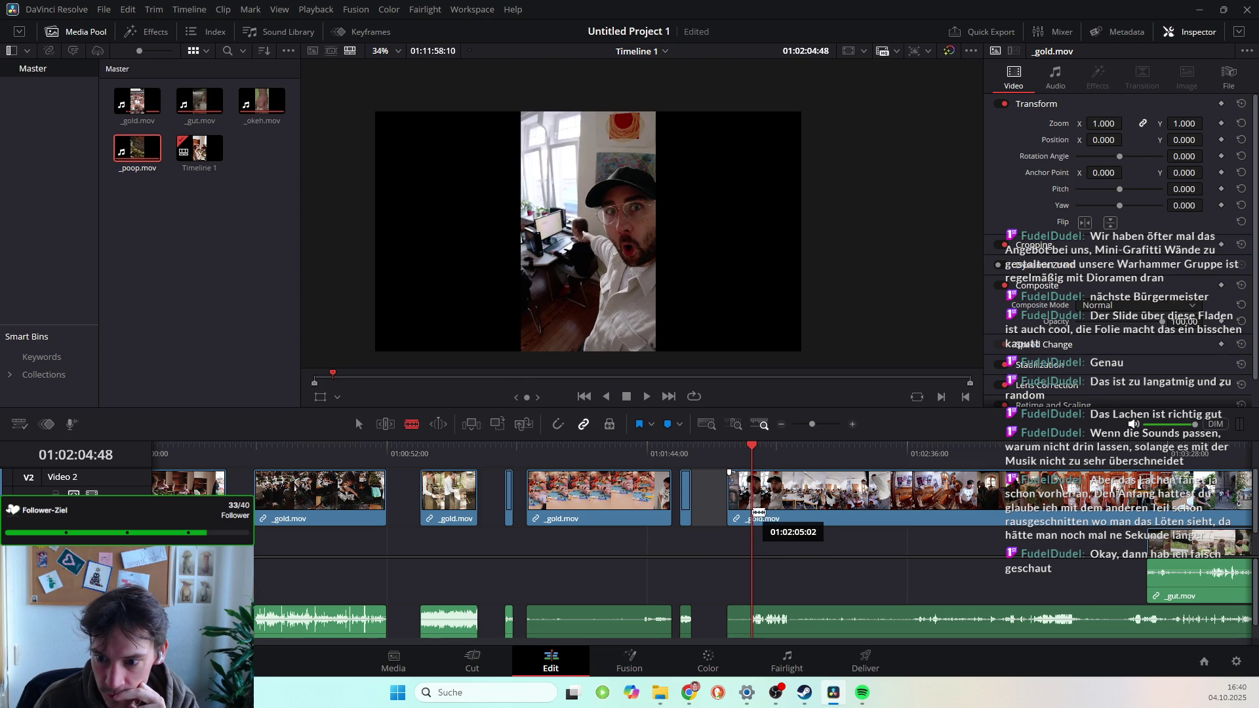
left_click(753, 512)
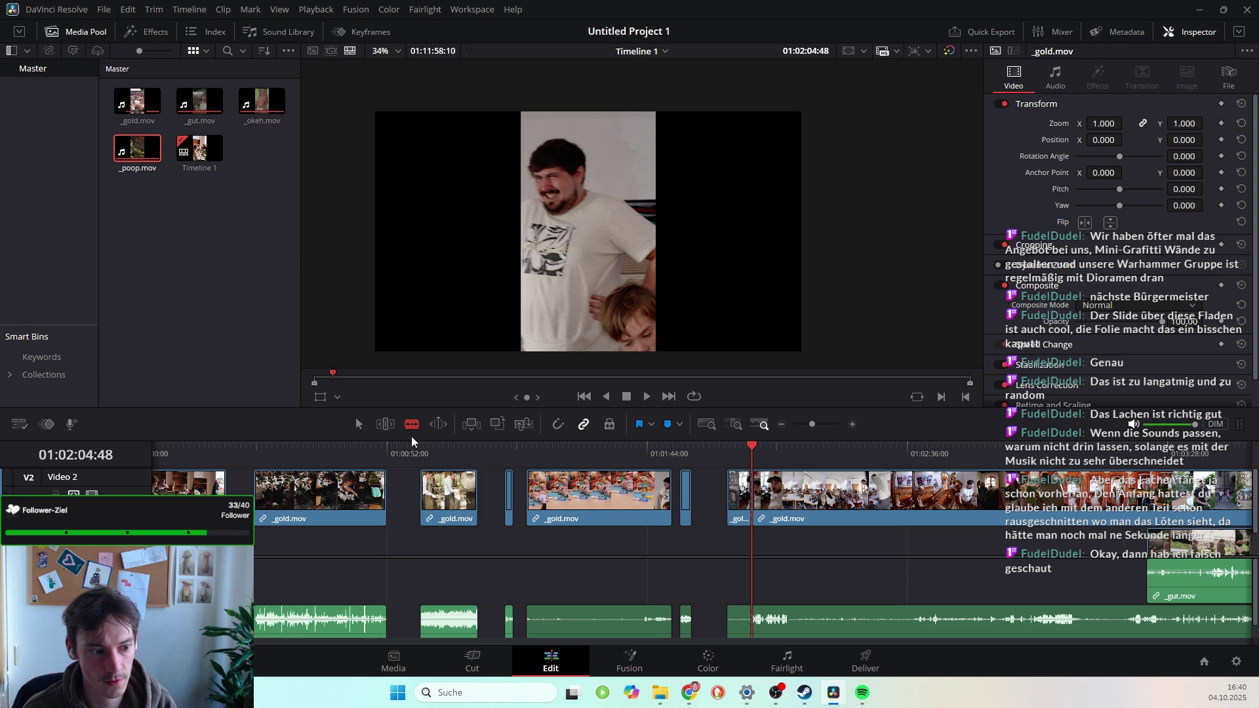
mouse_move(663, 505)
left_mouse_down()
mouse_move(708, 504)
mouse_move(542, 501)
mouse_move(692, 502)
mouse_move(476, 519)
mouse_move(510, 498)
mouse_move(518, 507)
mouse_move(272, 498)
left_mouse_up()
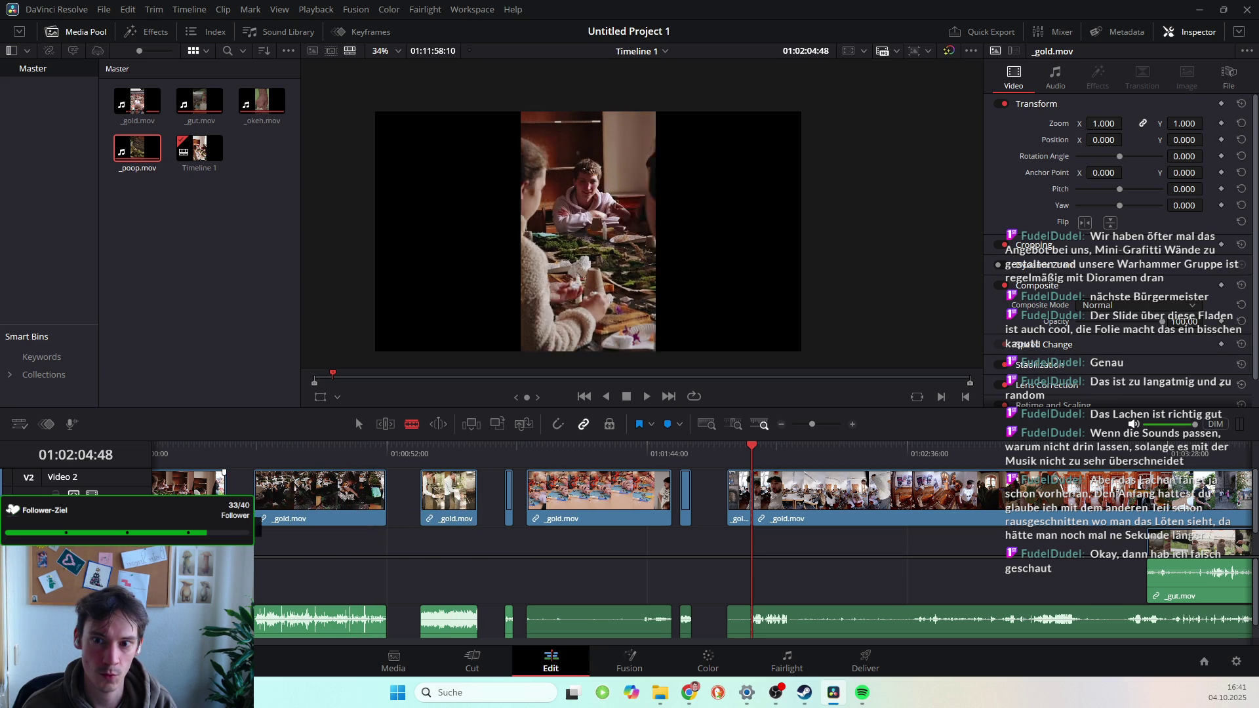
mouse_move(259, 517)
left_mouse_down()
mouse_move(352, 511)
mouse_move(279, 517)
mouse_move(329, 510)
mouse_move(269, 531)
left_mouse_up()
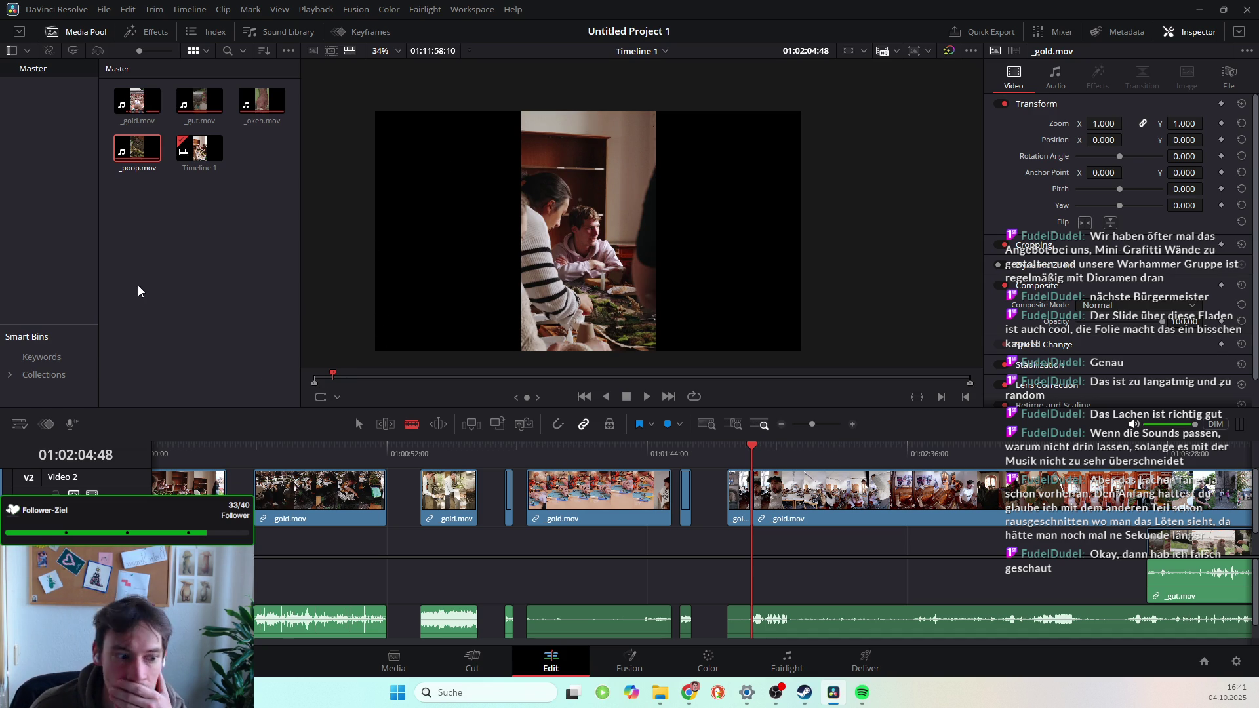
left_click_drag(754, 457, 739, 455)
left_click(359, 423)
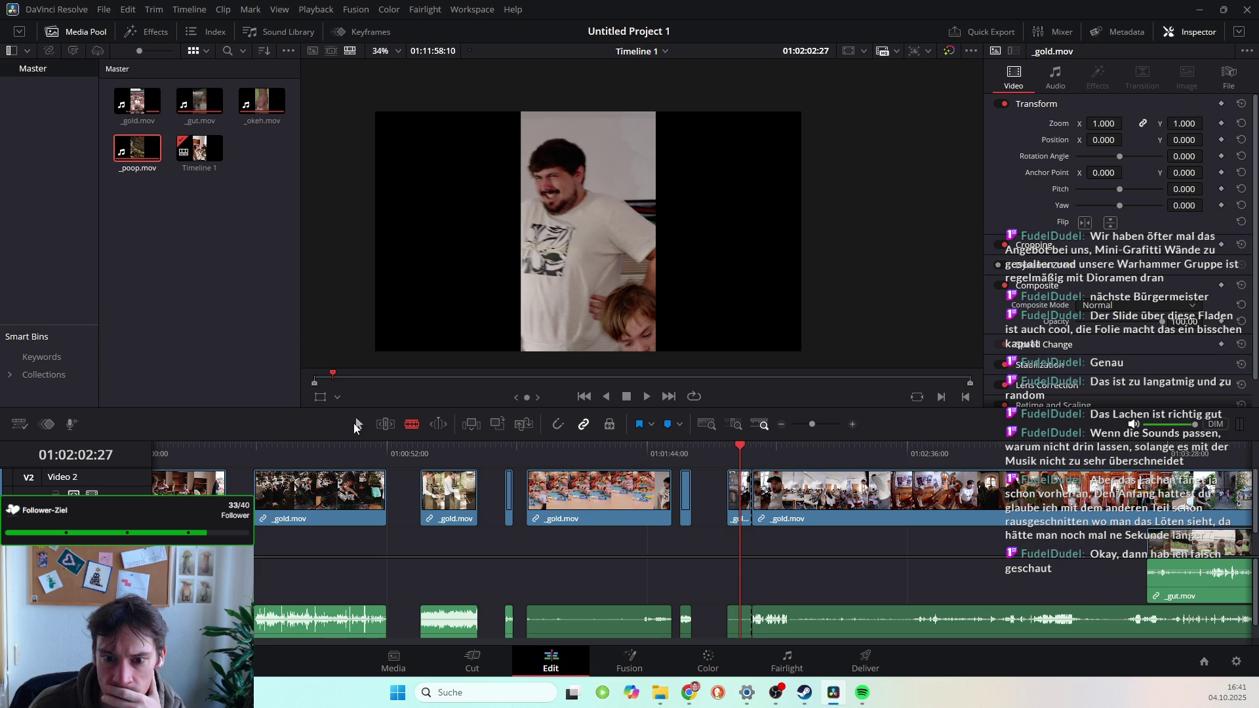
Nudge the short crowd piece left, save, and scrub forward to preview the next shot.
left_click_drag(737, 493, 717, 492)
key("ctrl+s")
key("alt+Tab")
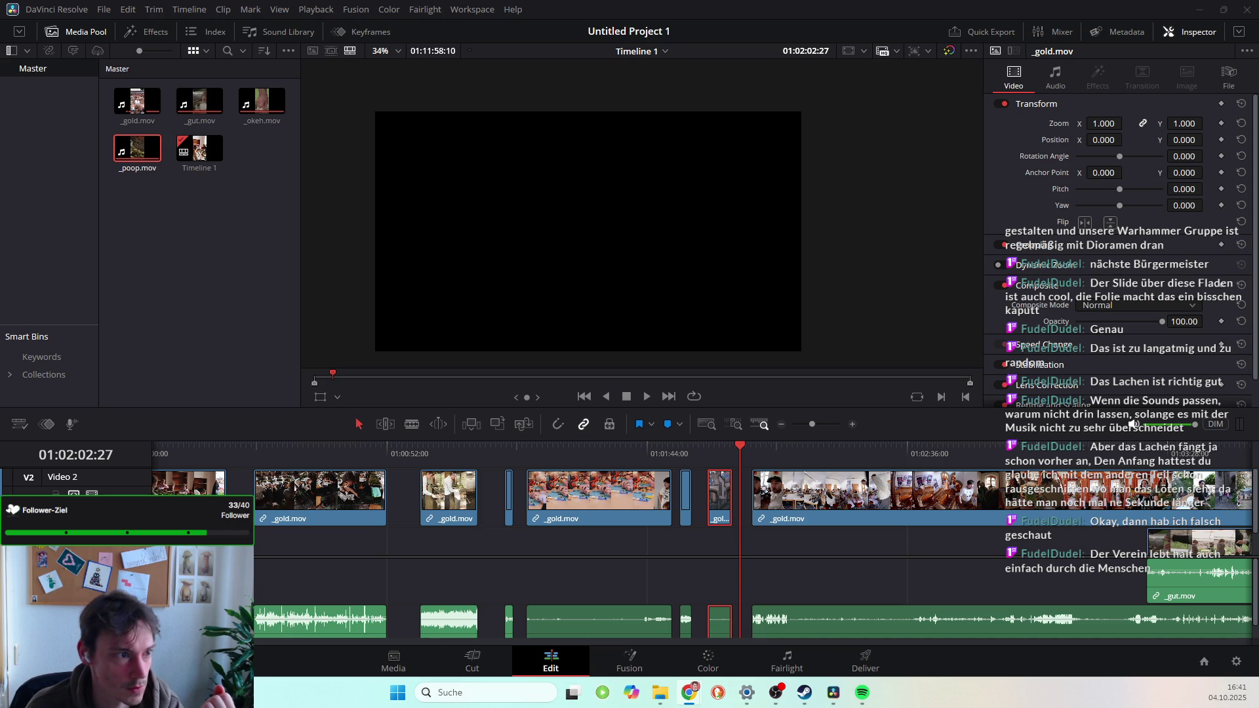
left_click(1132, 424)
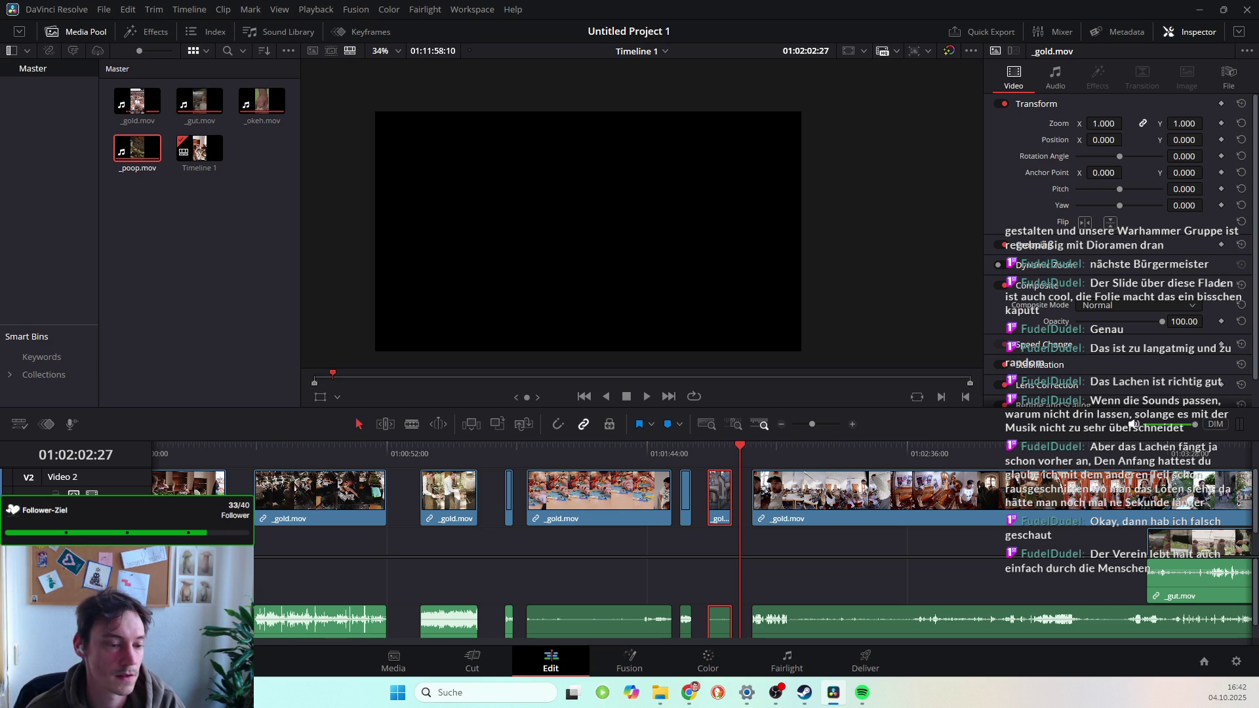
left_click_drag(741, 444, 783, 477)
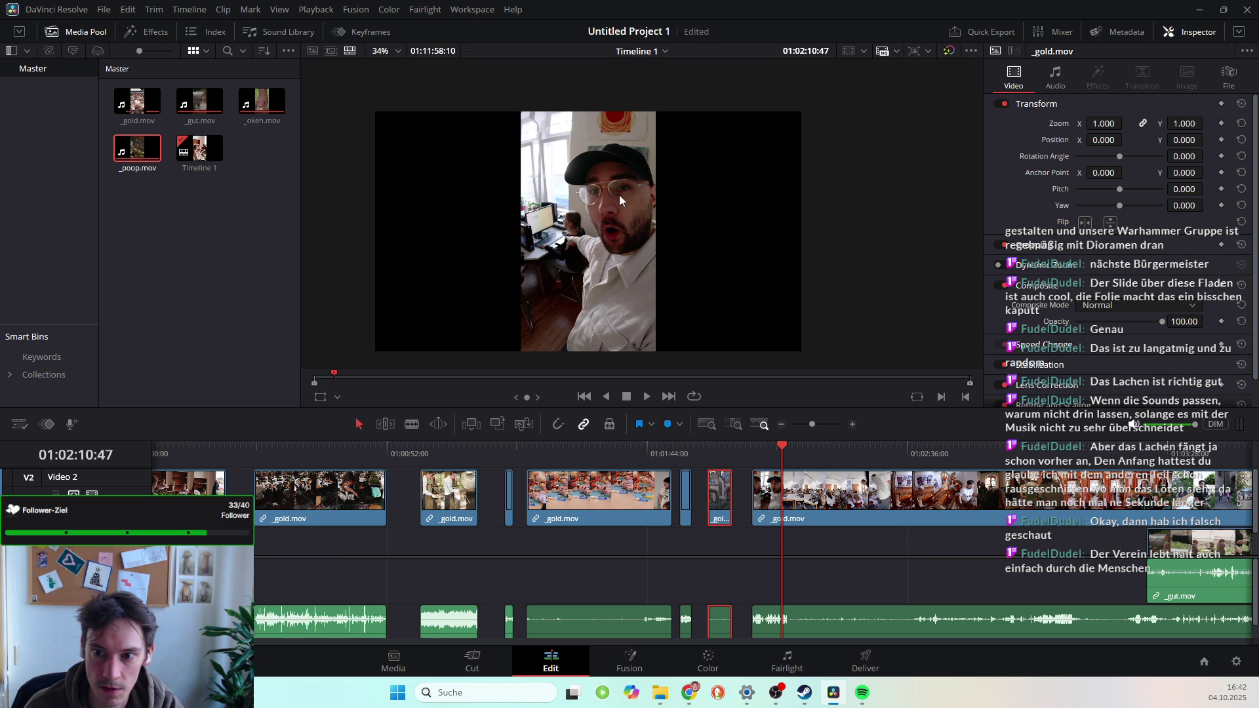
Cut the crowd clip at 01:02:09:44, slide the new short piece left, and play it back.
left_click(777, 443)
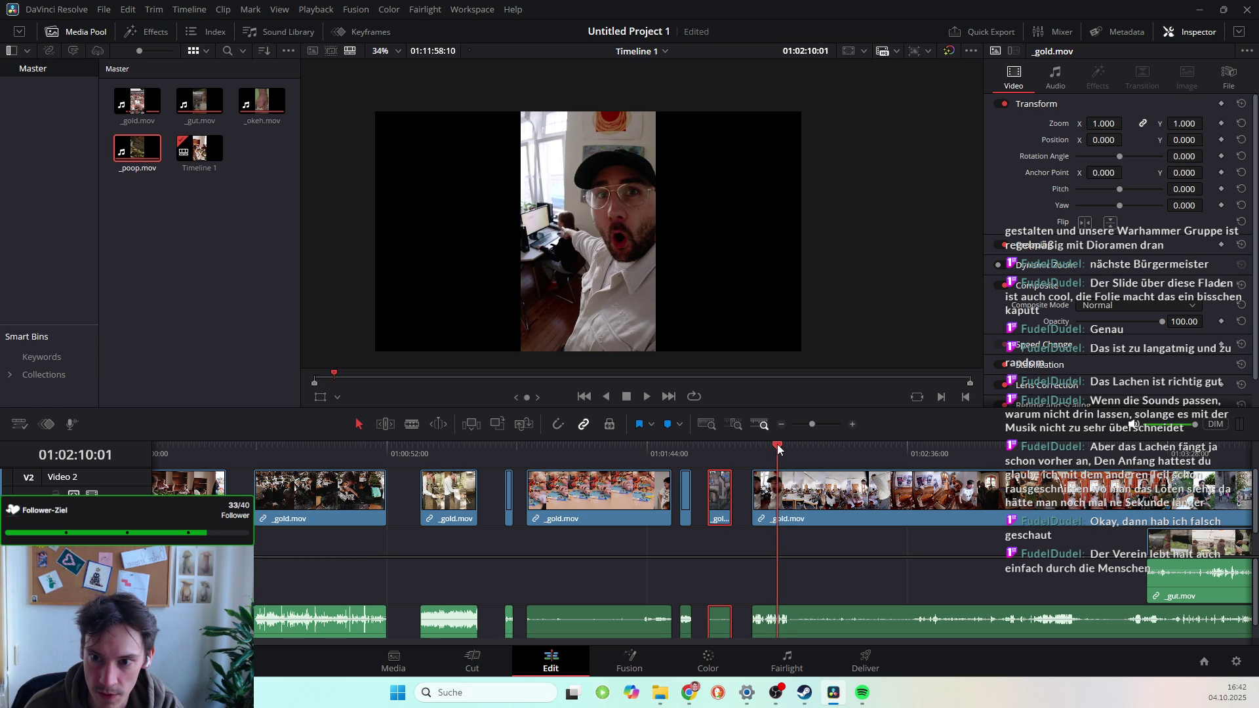
left_click(412, 424)
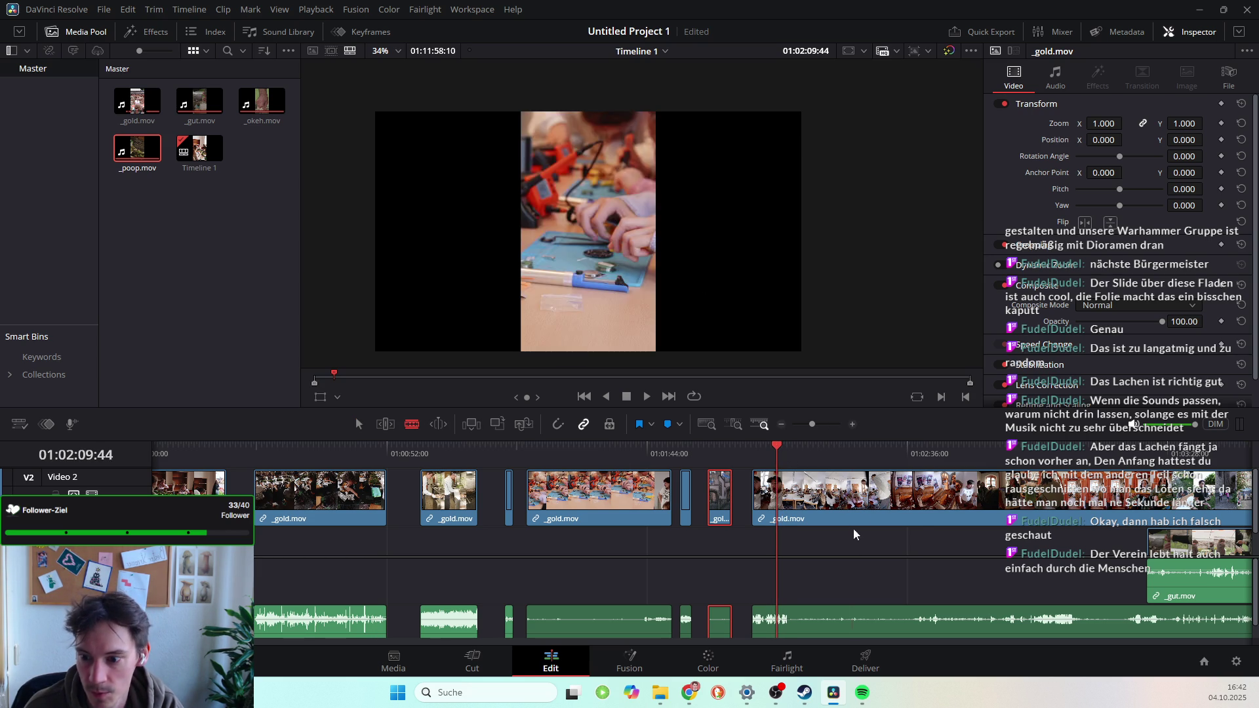
left_click(783, 506)
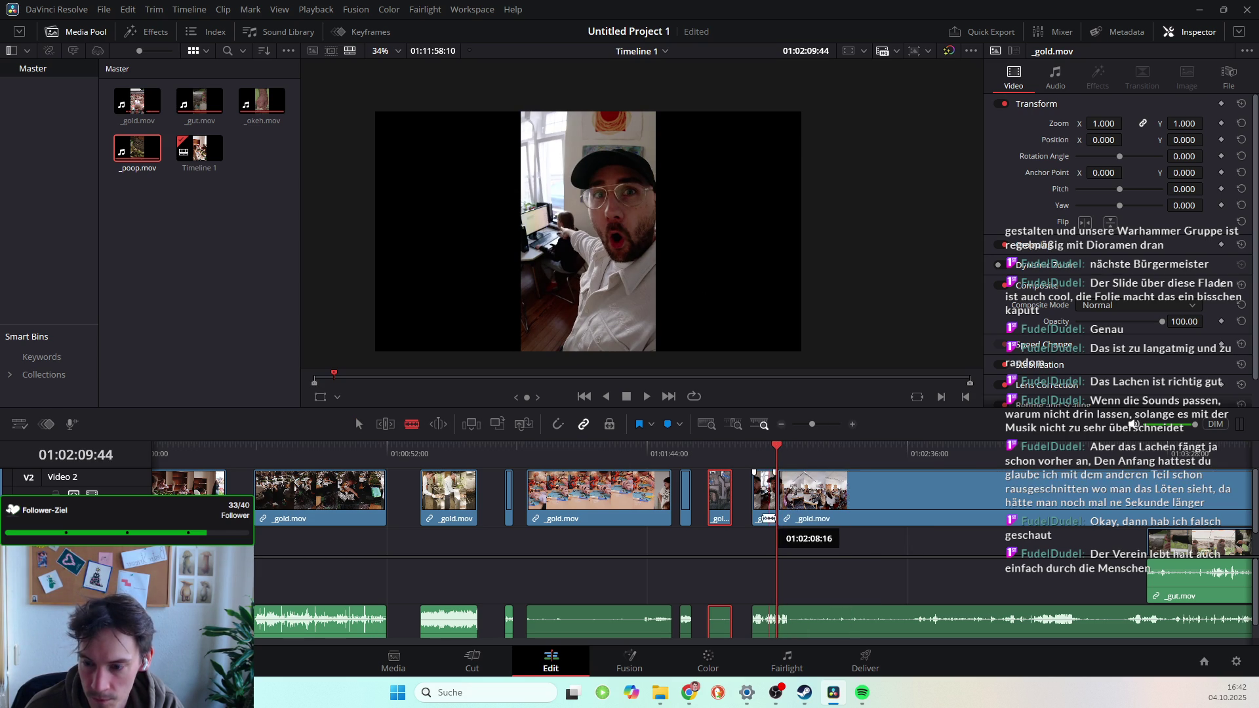
left_click(357, 425)
left_click_drag(767, 492, 757, 492)
key("space")
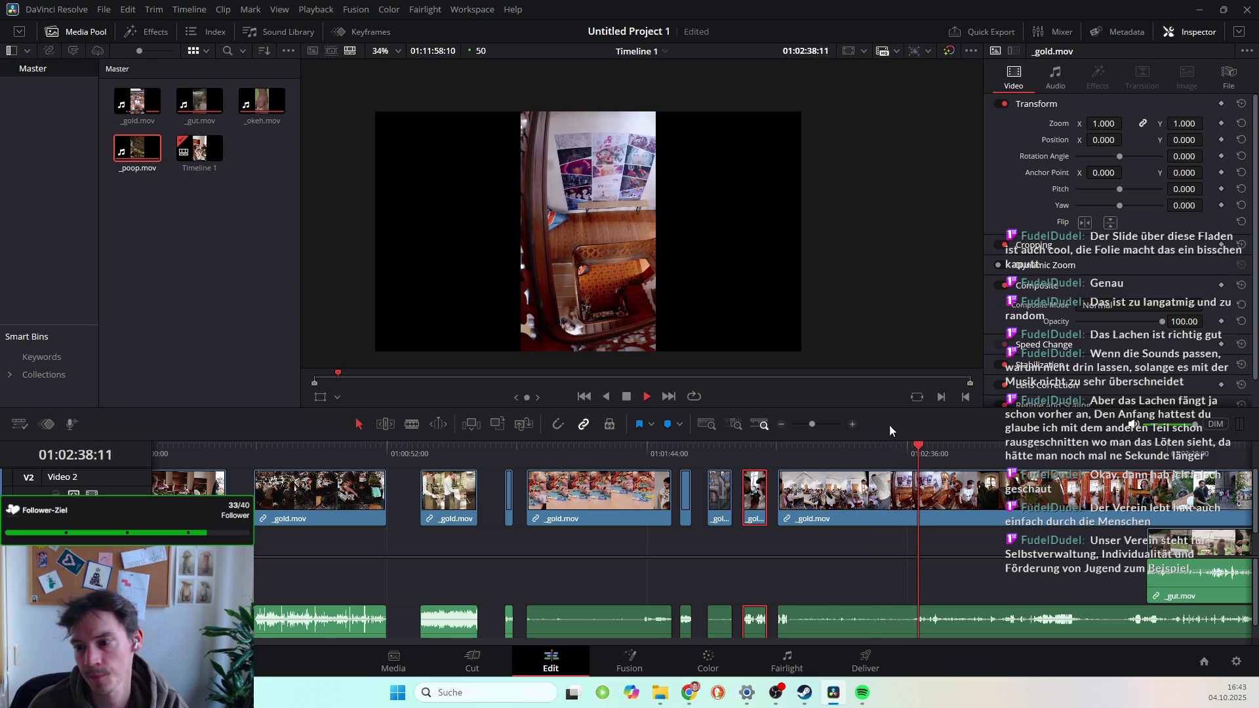
left_click(919, 447)
mouse_move(919, 447)
left_mouse_down()
mouse_move(794, 458)
mouse_move(915, 470)
mouse_move(781, 473)
mouse_move(903, 502)
left_mouse_up()
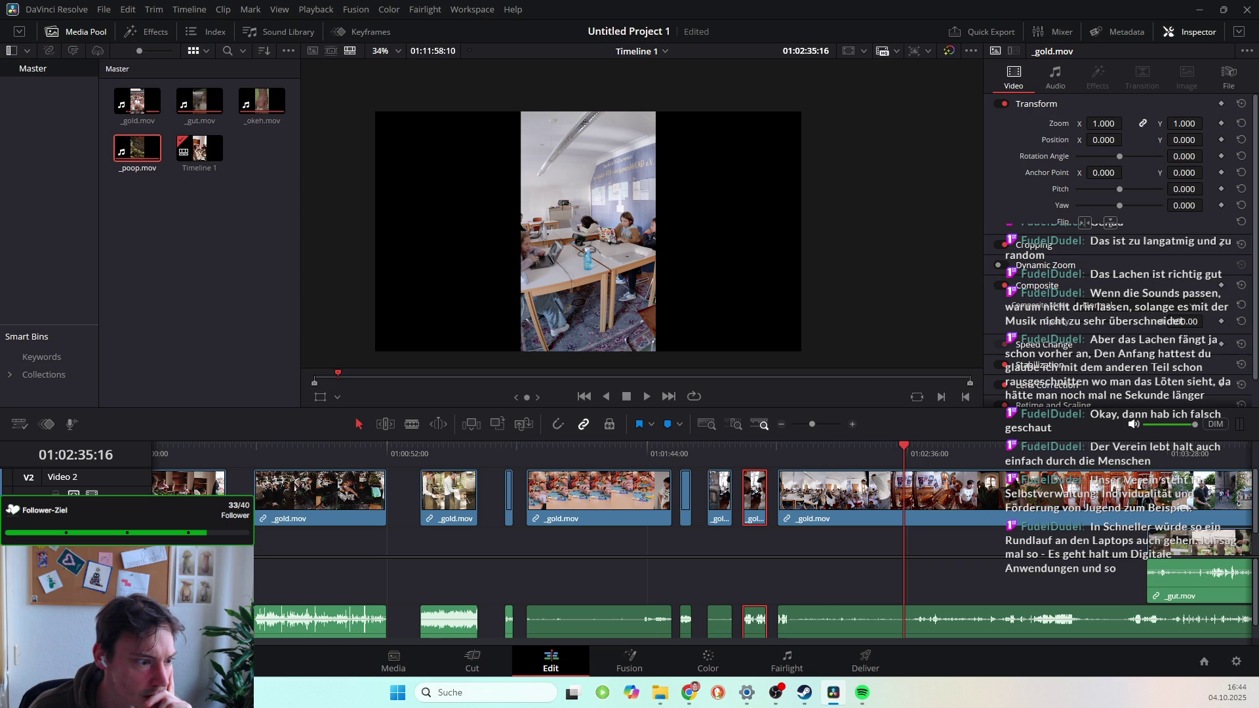
left_click(875, 449)
mouse_move(856, 446)
left_mouse_down()
mouse_move(625, 458)
mouse_move(820, 460)
mouse_move(892, 478)
mouse_move(811, 485)
mouse_move(893, 485)
left_mouse_up()
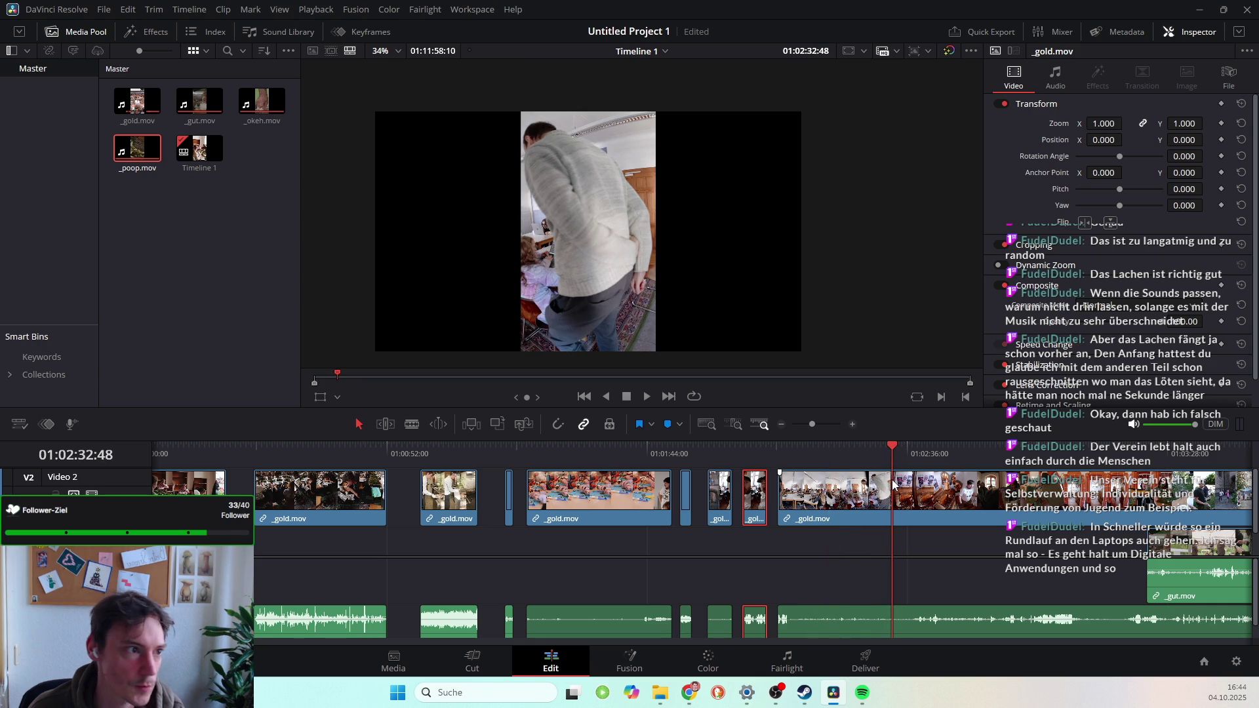